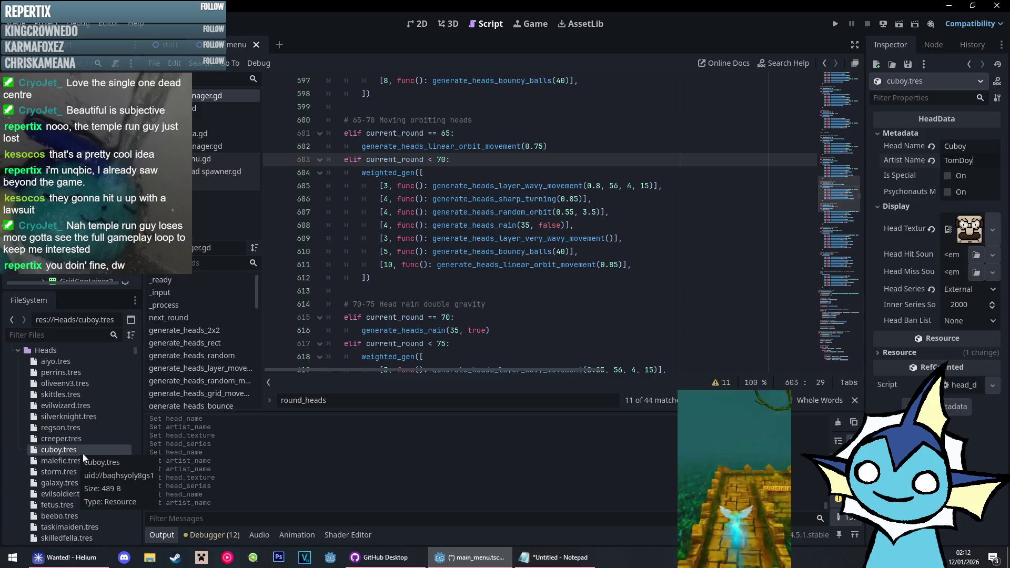
Reload the Wanted! game page in the browser and start loading the game
{"action": "left_click", "coordinate": [65, 558]}
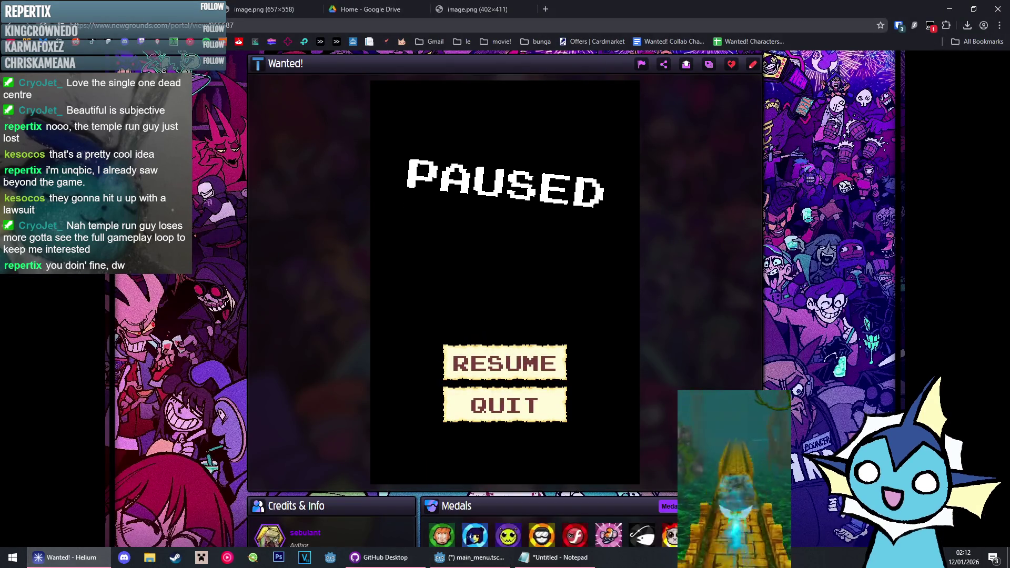
{"action": "key", "text": "F5"}
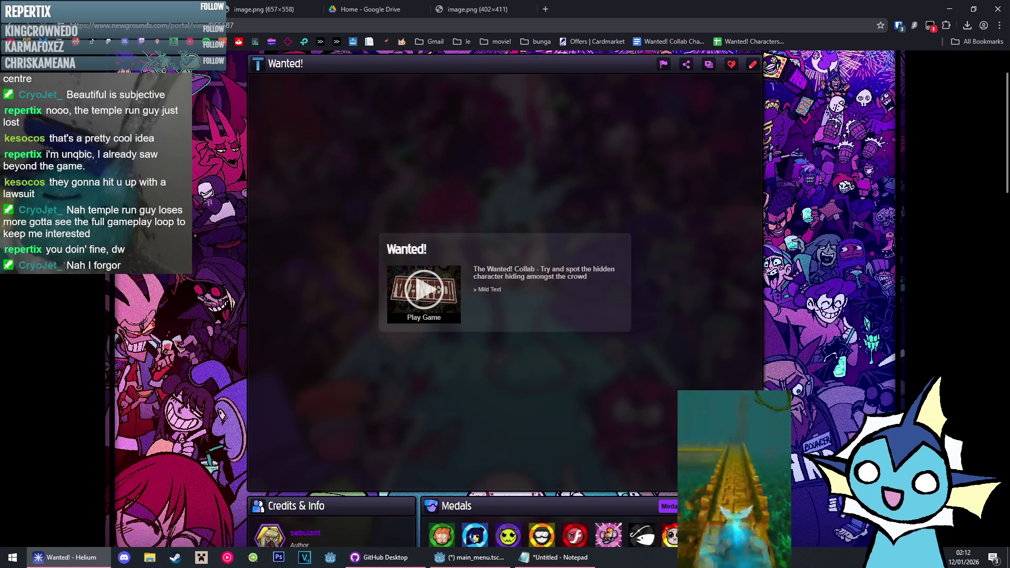
{"action": "left_click", "coordinate": [463, 278]}
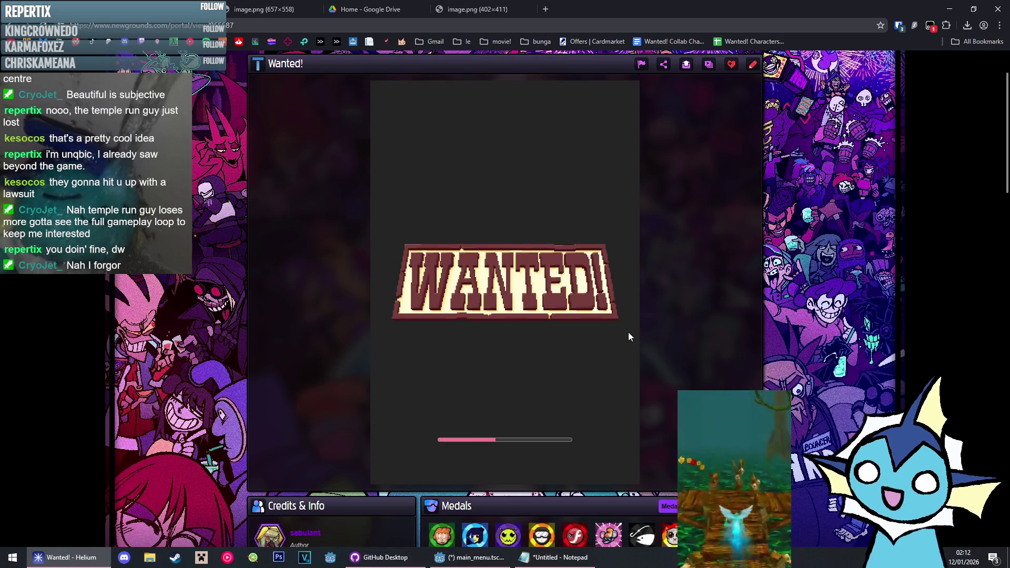
Open the game's leaderboard and switch it to the all-time high scores
{"action": "scroll", "coordinate": [645, 402], "scroll_direction": "down", "scroll_amount": 3}
{"action": "mouse_move", "coordinate": [504, 387]}
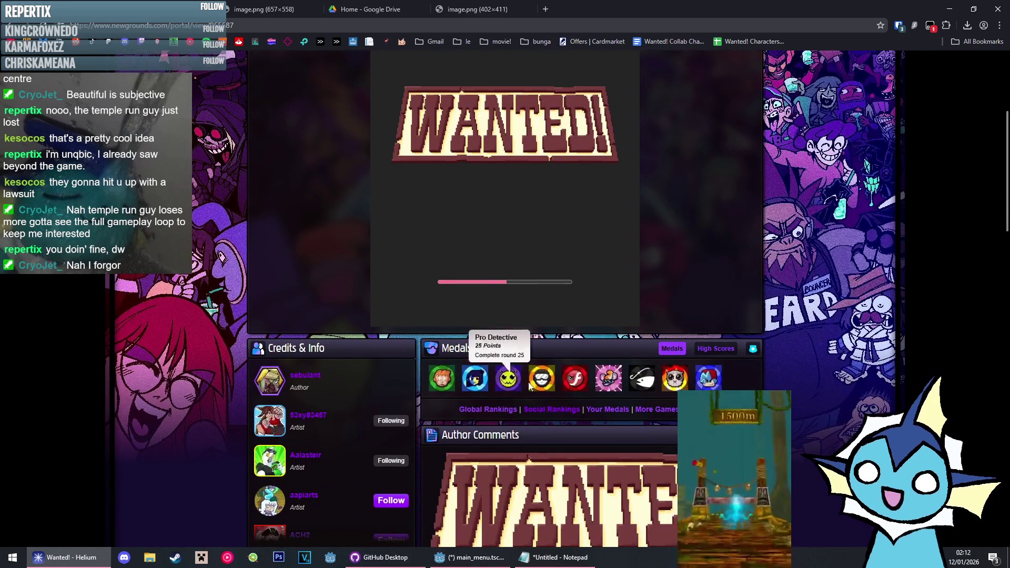
{"action": "left_click", "coordinate": [734, 352]}
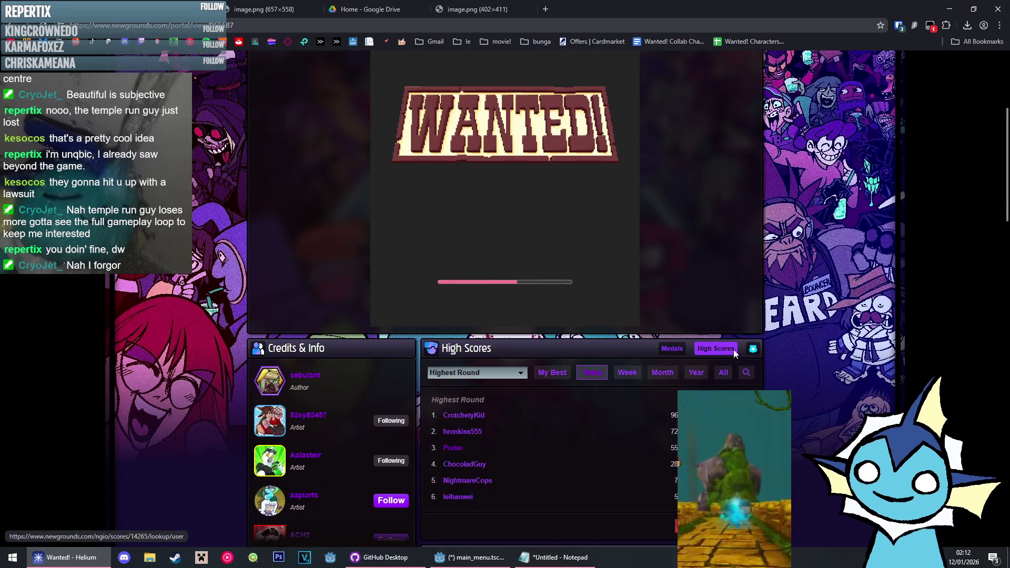
{"action": "scroll", "coordinate": [607, 313], "scroll_direction": "down", "scroll_amount": 2}
{"action": "left_click", "coordinate": [481, 270]}
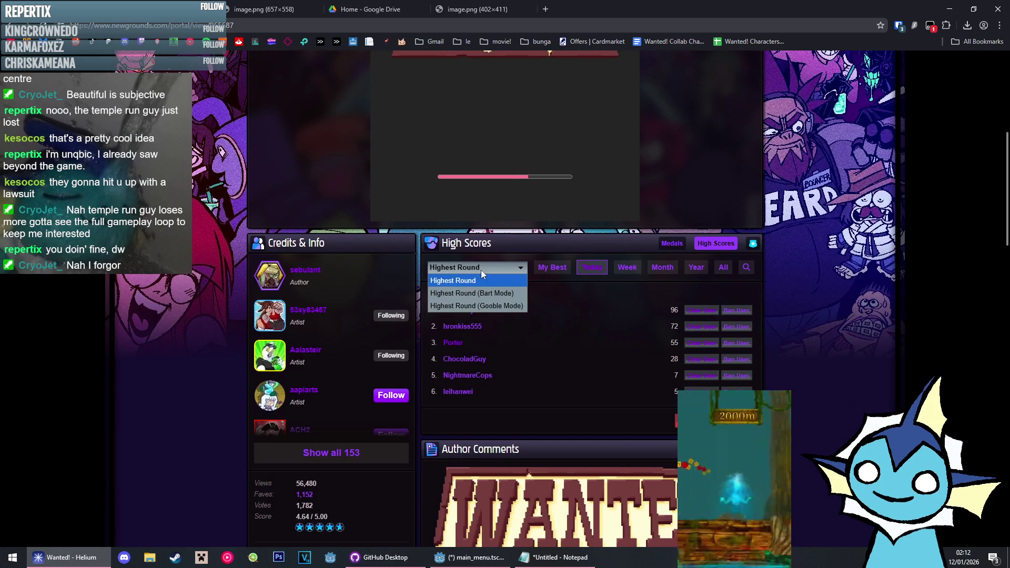
{"action": "left_click", "coordinate": [481, 270]}
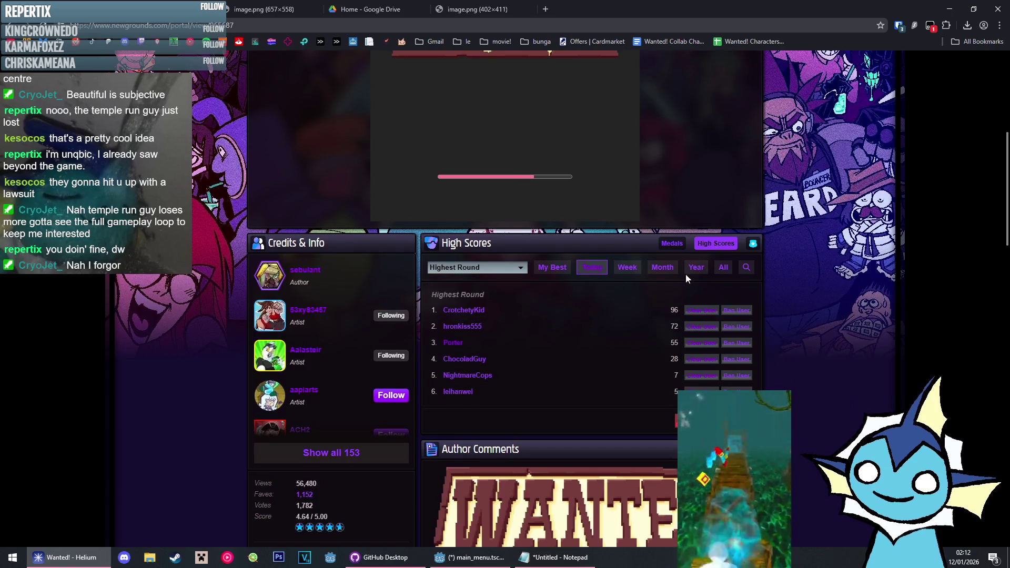
{"action": "left_click", "coordinate": [723, 266]}
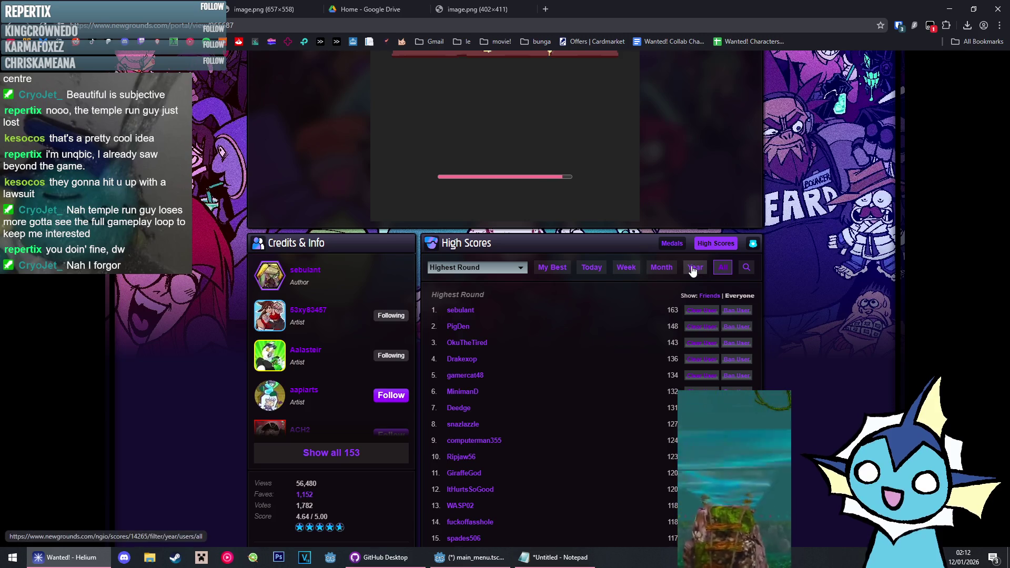
Look through the all-time scores, then start the game from its title screen
{"action": "scroll", "coordinate": [693, 270], "scroll_direction": "up", "scroll_amount": 6}
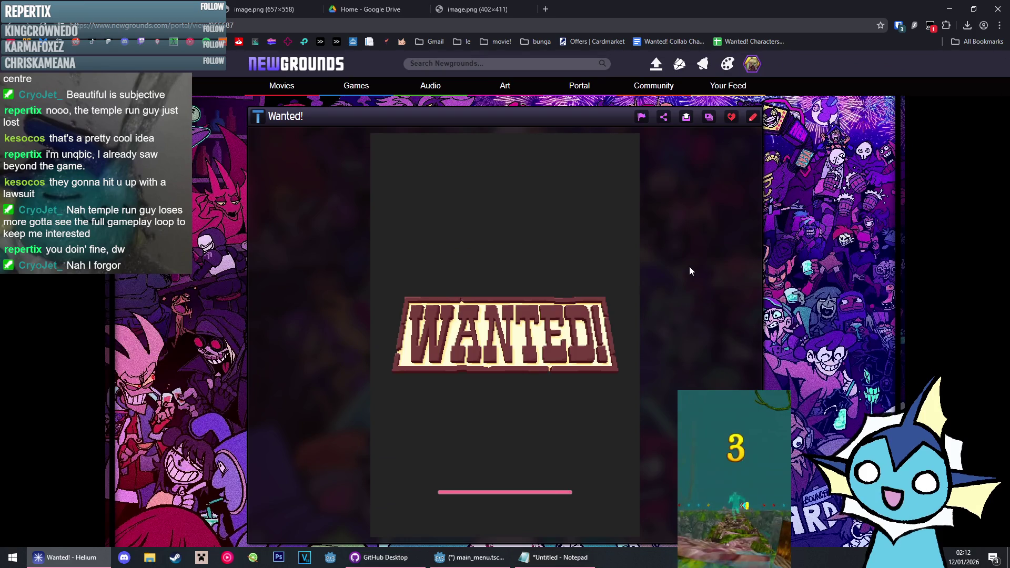
{"action": "scroll", "coordinate": [706, 242], "scroll_direction": "down", "scroll_amount": 1}
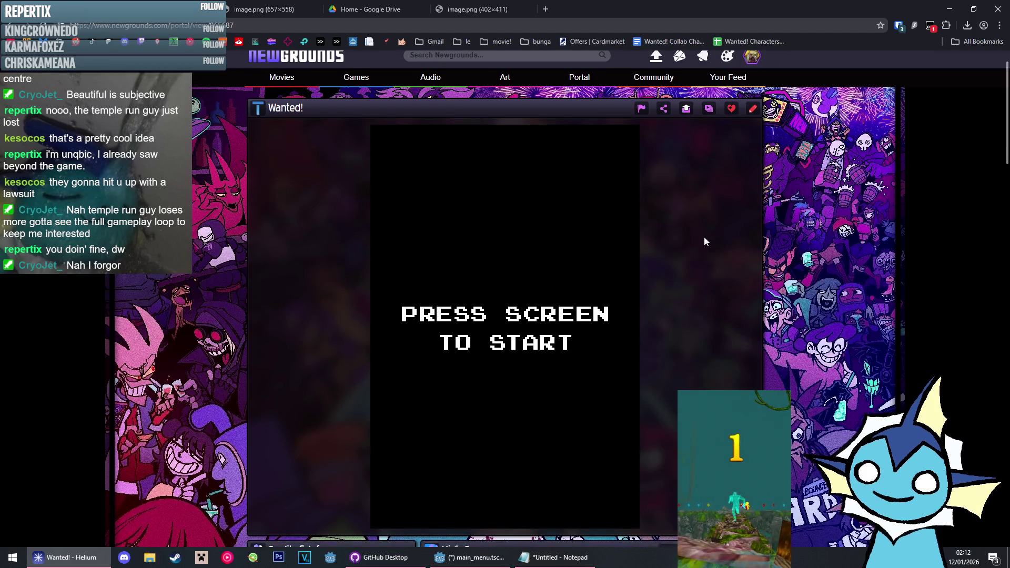
{"action": "scroll", "coordinate": [705, 242], "scroll_direction": "down", "scroll_amount": 1}
{"action": "left_click", "coordinate": [582, 242]}
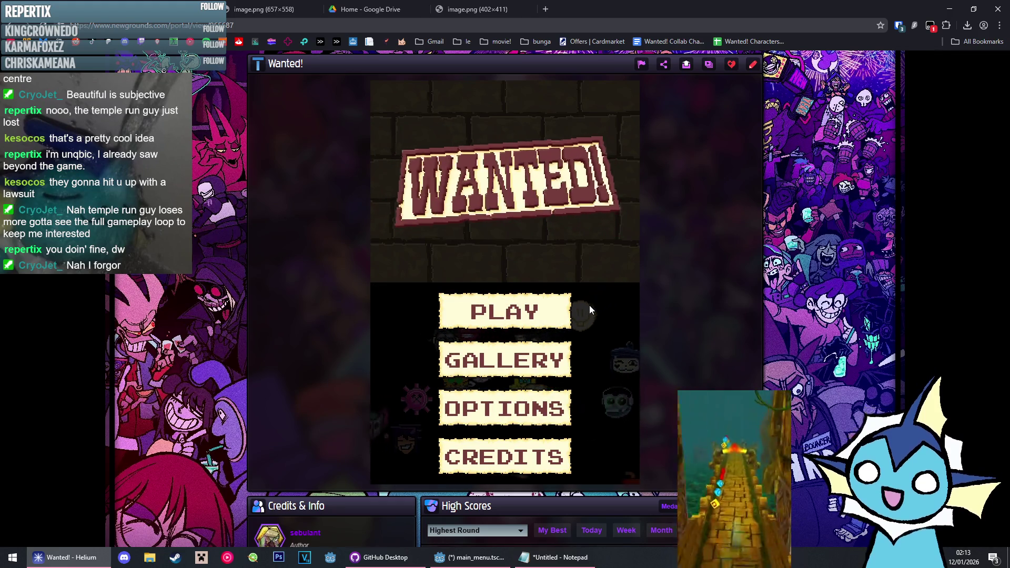
Play a first round of Wanted!, then pause and quit to the main menu
{"action": "left_click", "coordinate": [590, 306]}
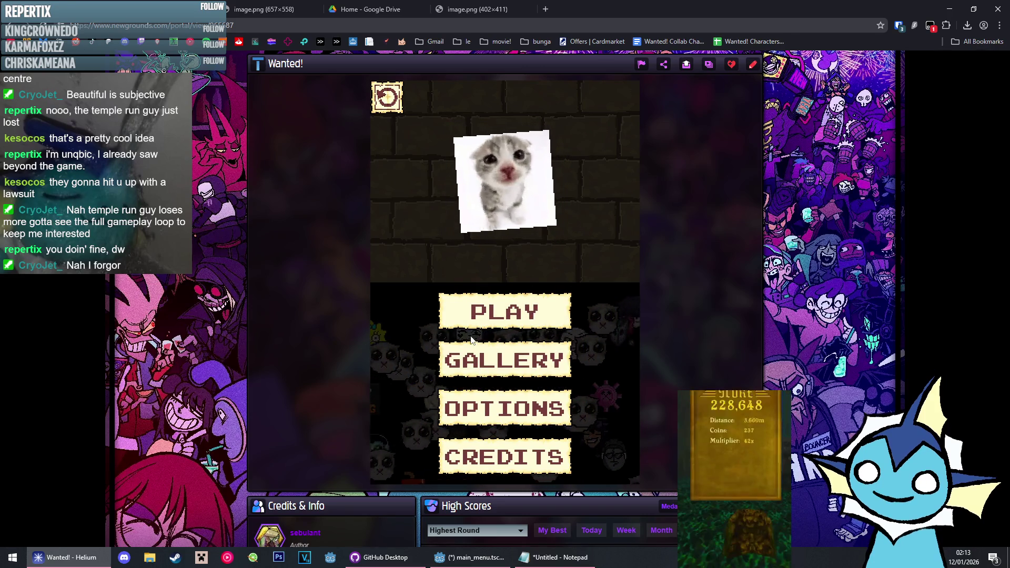
{"action": "left_click", "coordinate": [527, 332]}
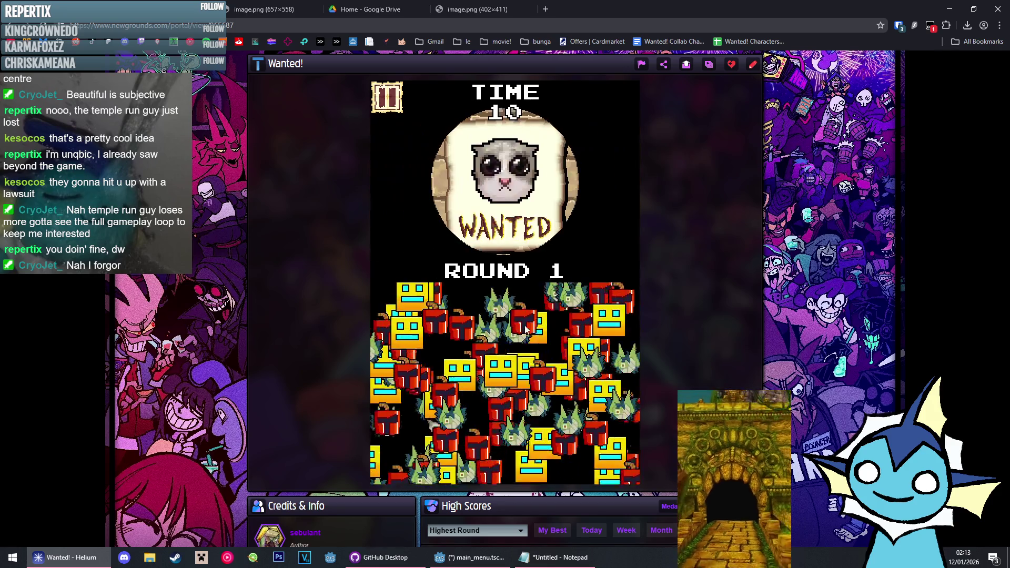
{"action": "left_click", "coordinate": [403, 319]}
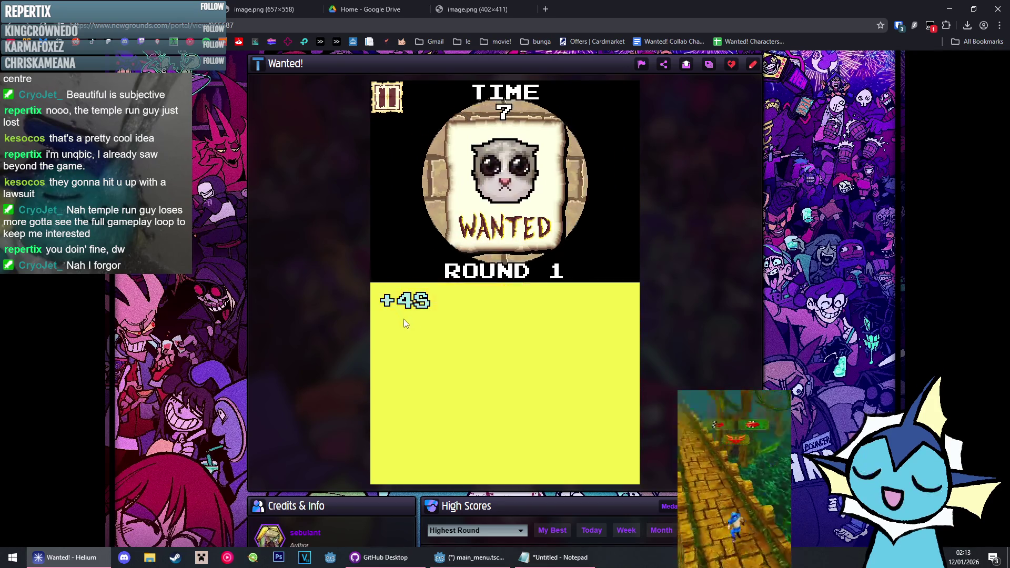
{"action": "left_click", "coordinate": [394, 109]}
{"action": "left_click", "coordinate": [505, 405]}
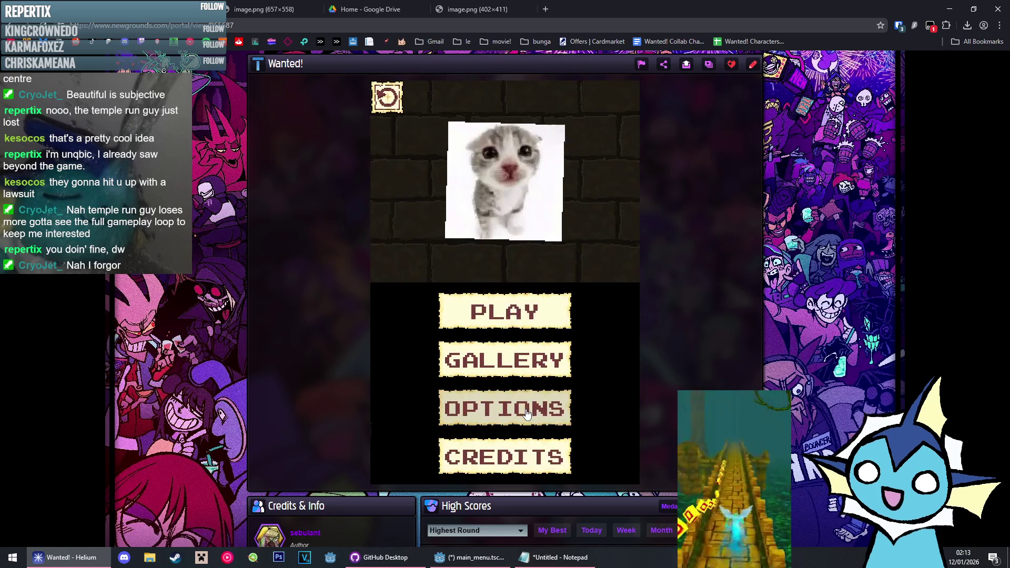
Start a new game, find the wanted Bart each round up to round 4, then pause
{"action": "left_click", "coordinate": [553, 304]}
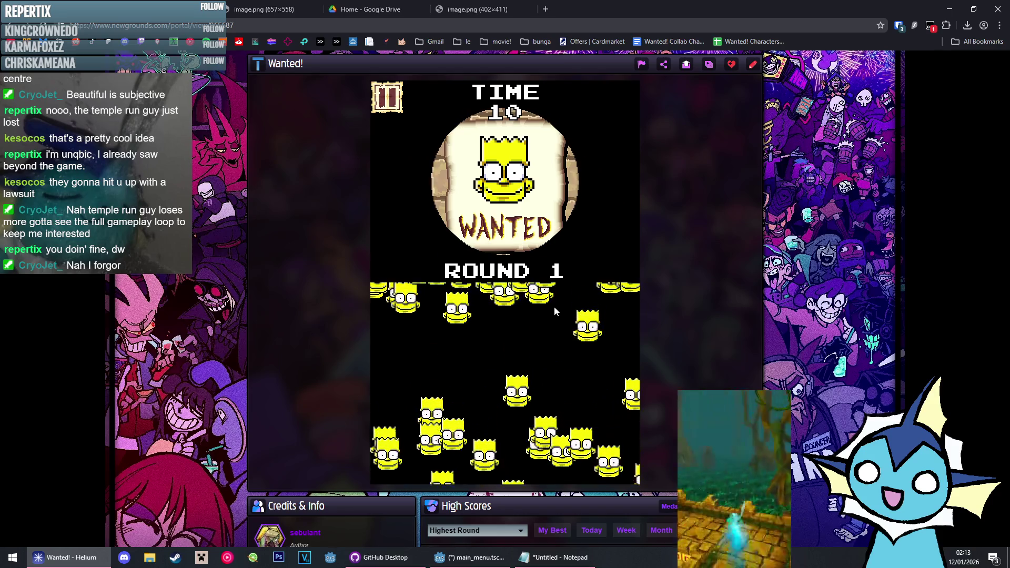
{"action": "left_click", "coordinate": [496, 424]}
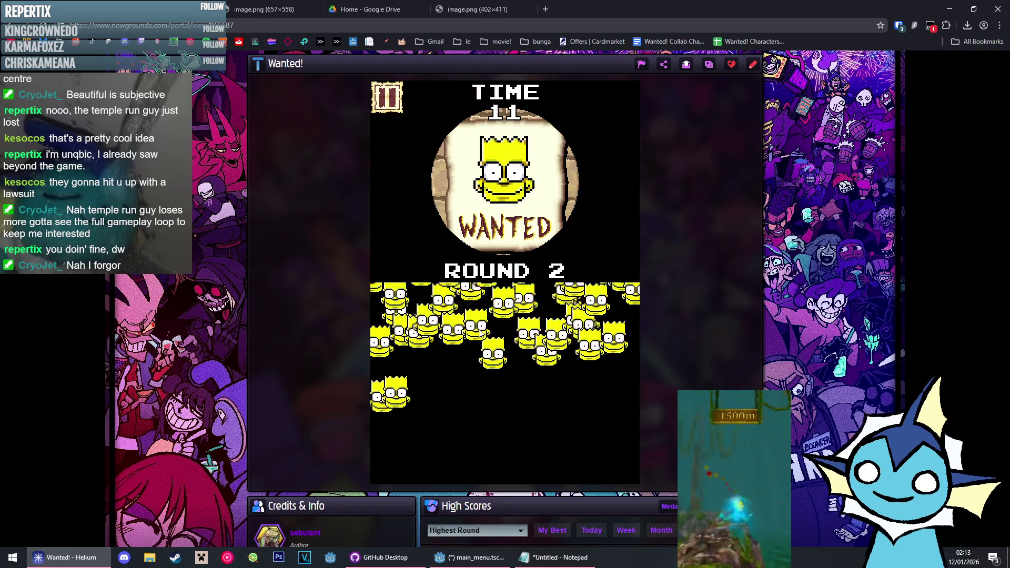
{"action": "left_click", "coordinate": [482, 339]}
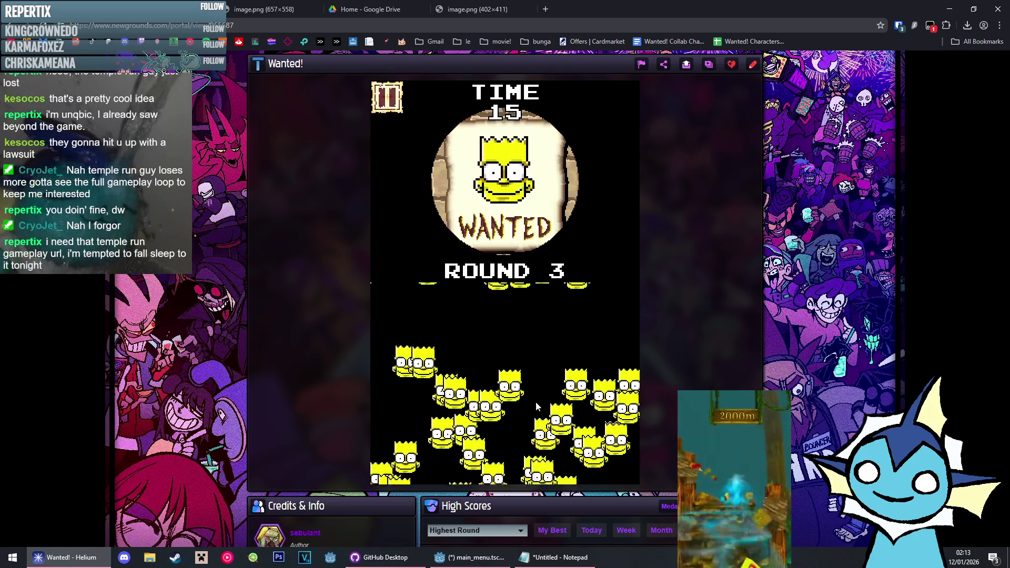
{"action": "left_click", "coordinate": [492, 425]}
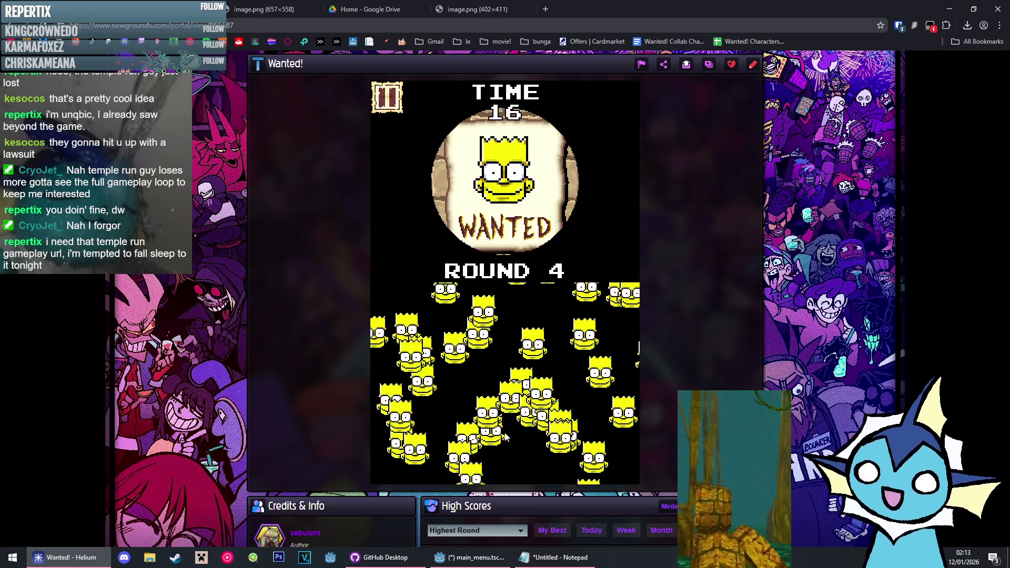
{"action": "left_click", "coordinate": [396, 105]}
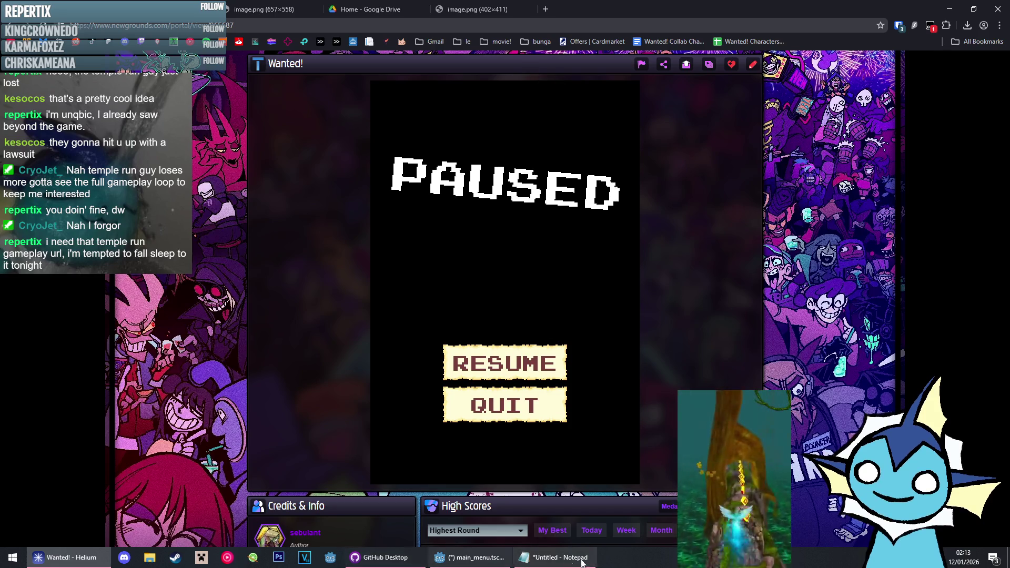
{"action": "left_click", "coordinate": [470, 558]}
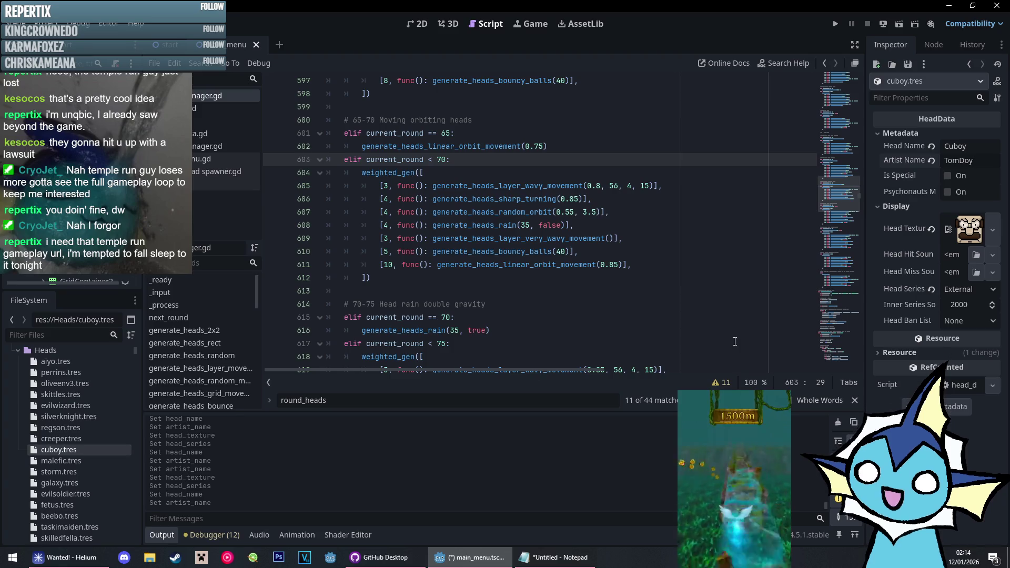
Quick-load c.png as the cuboy head's texture
{"action": "left_click", "coordinate": [971, 231]}
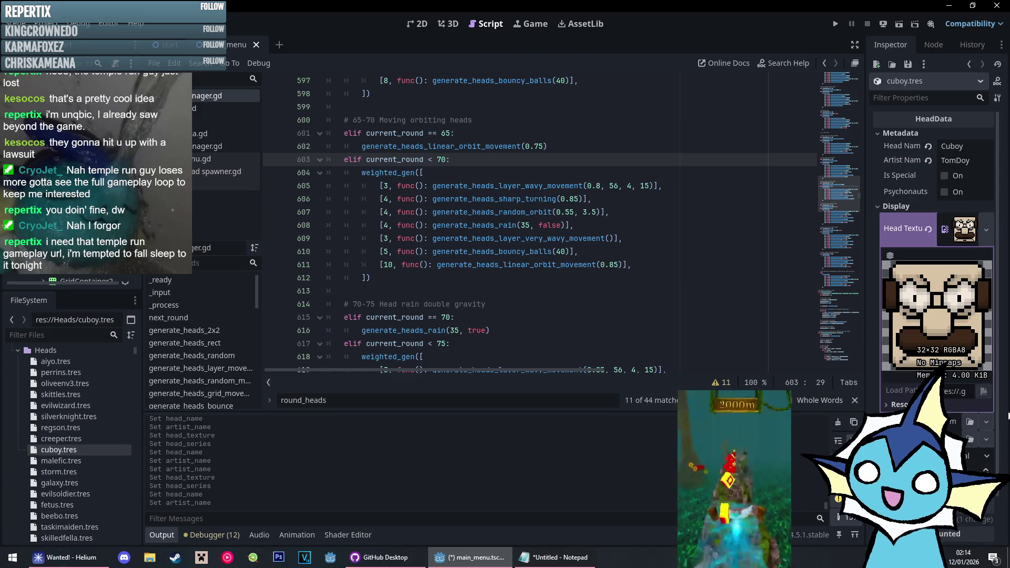
{"action": "left_click", "coordinate": [964, 229]}
{"action": "left_click", "coordinate": [993, 230]}
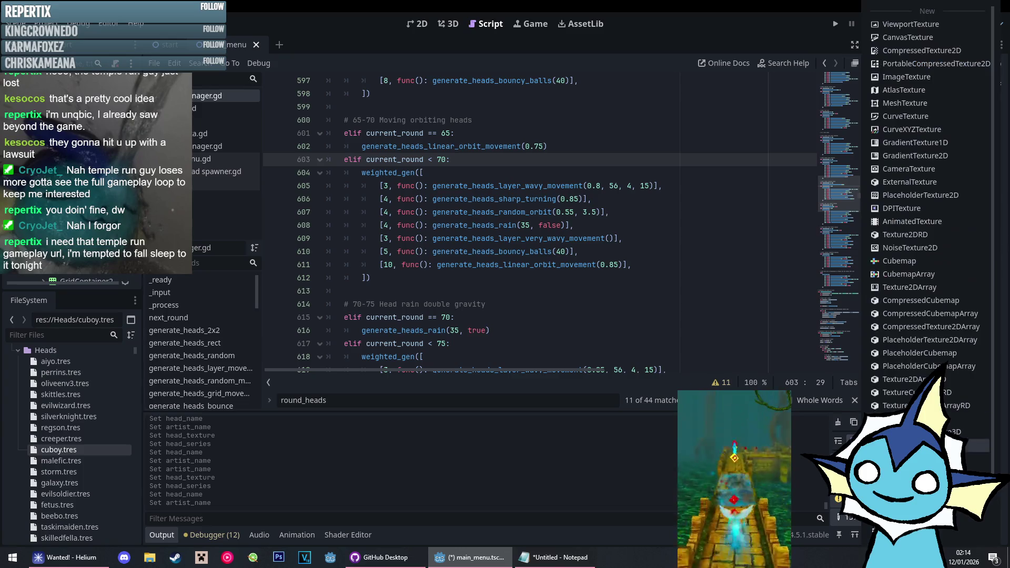
{"action": "left_click", "coordinate": [916, 348]}
{"action": "type", "text": "c"}
{"action": "key", "text": "Return"}
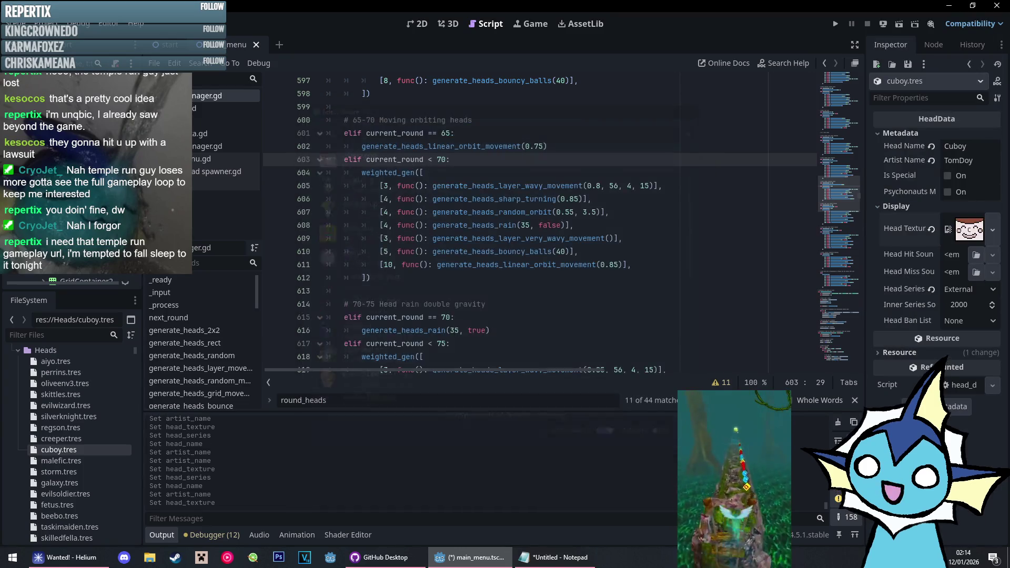
Set cuboy's Head Series to Newgrounds and open creeper.tres
{"action": "left_click", "coordinate": [965, 333]}
{"action": "left_click", "coordinate": [454, 296]}
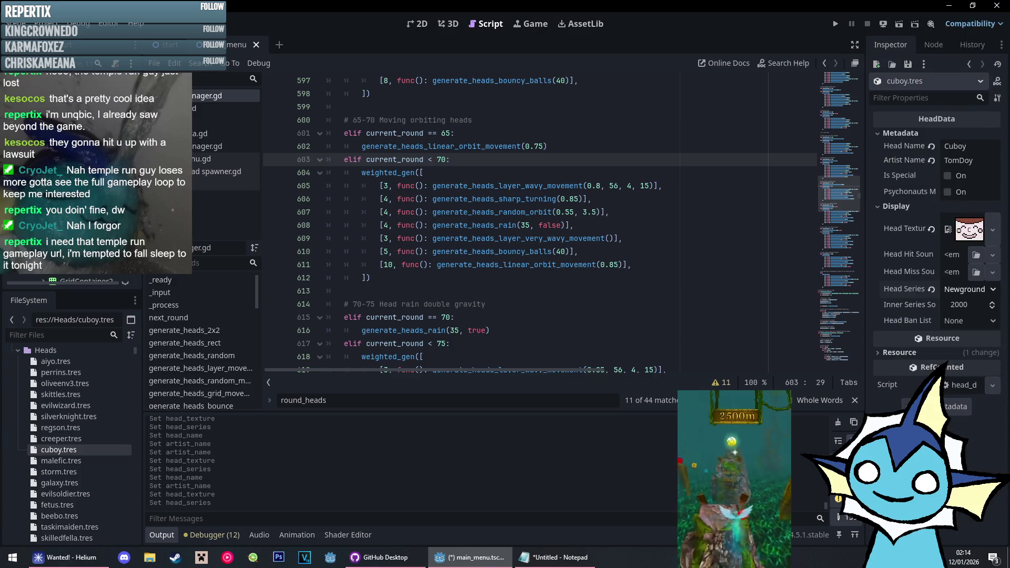
{"action": "left_click", "coordinate": [90, 438]}
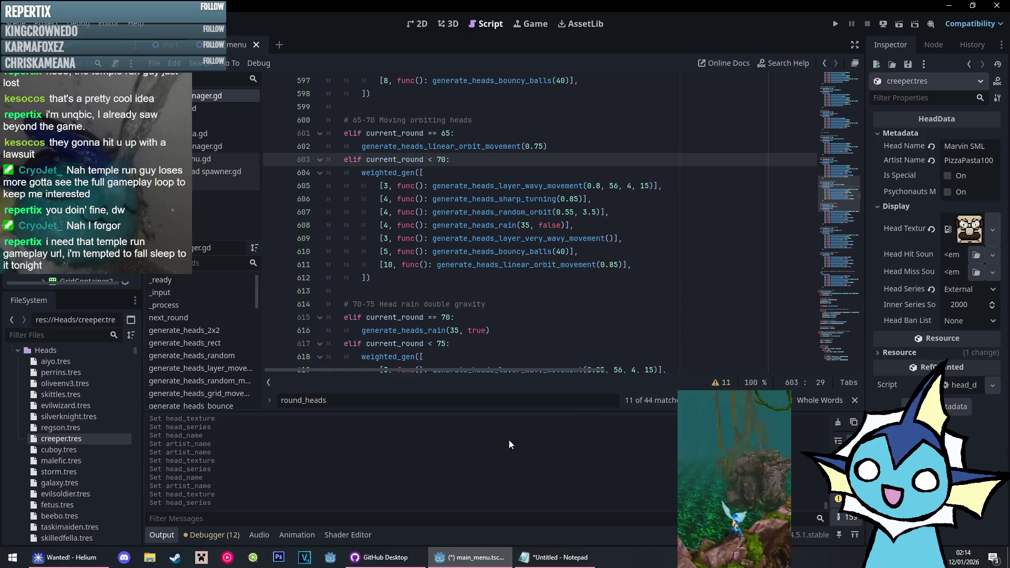
In the Notepad notes, add a 'new head bans' heading with creeper as its first entry
{"action": "left_click", "coordinate": [558, 557]}
{"action": "type", "text": "new "}
{"action": "type", "text": "eper"}
{"action": "key", "text": "Return"}
{"action": "type", "text": "idontwanttotalk oc"}
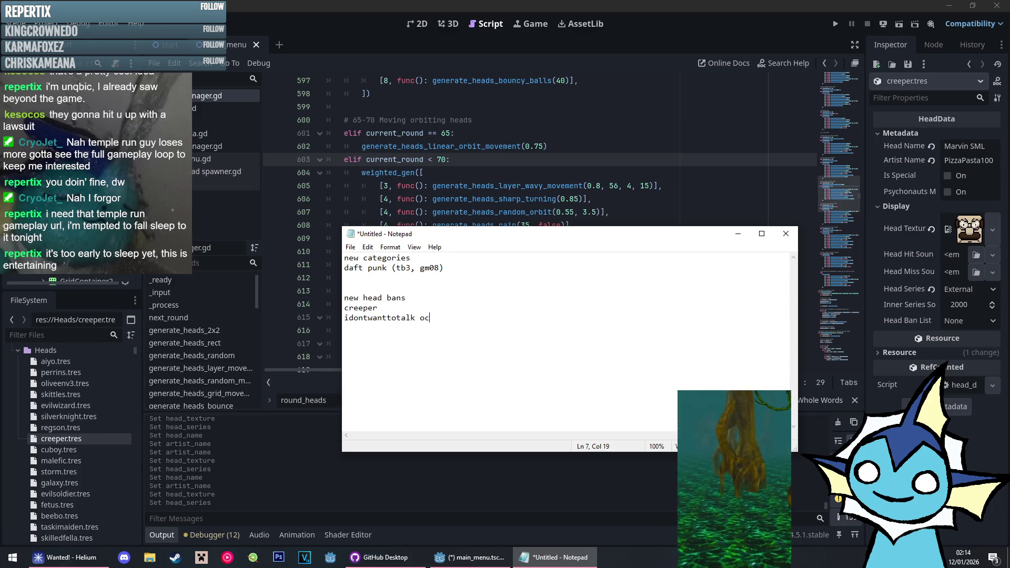
{"action": "type", "text": "s"}
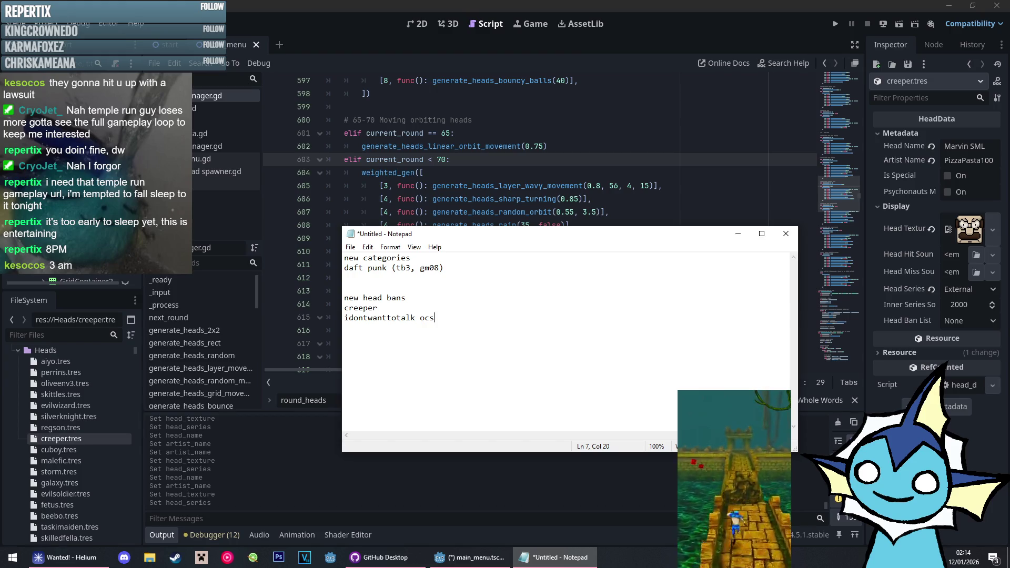
{"action": "left_click", "coordinate": [741, 232]}
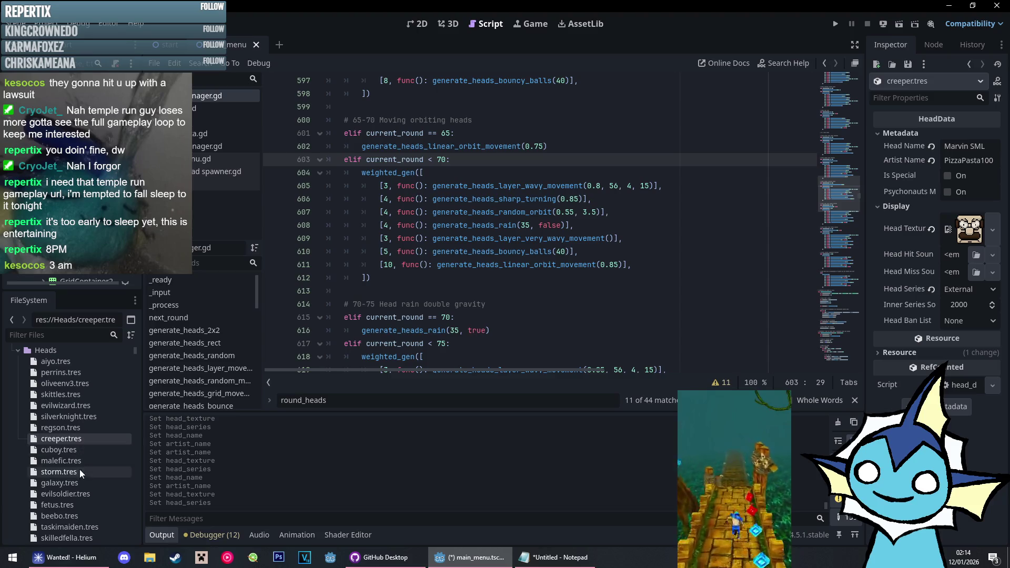
Edit the Creeper head's name and its artist credit
{"action": "left_click", "coordinate": [989, 147]}
{"action": "type", "text": "Creeper"}
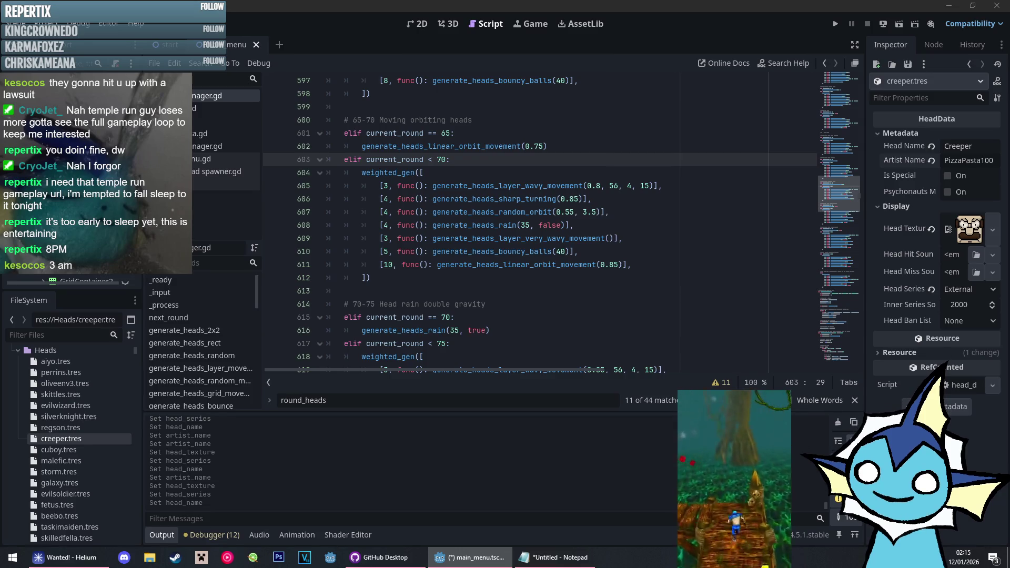
{"action": "key", "text": "alt+Tab"}
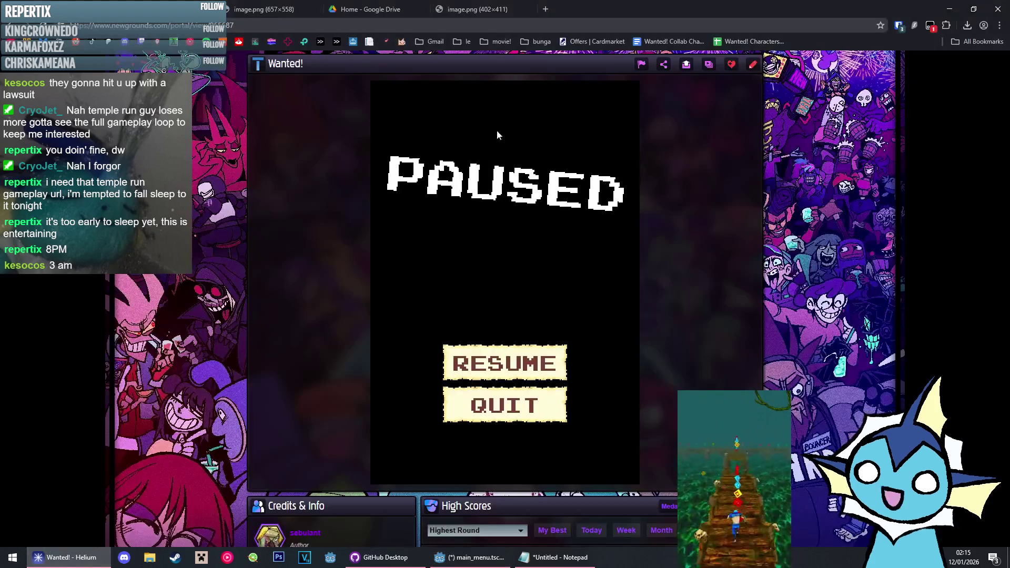
{"action": "key", "text": "alt+Tab"}
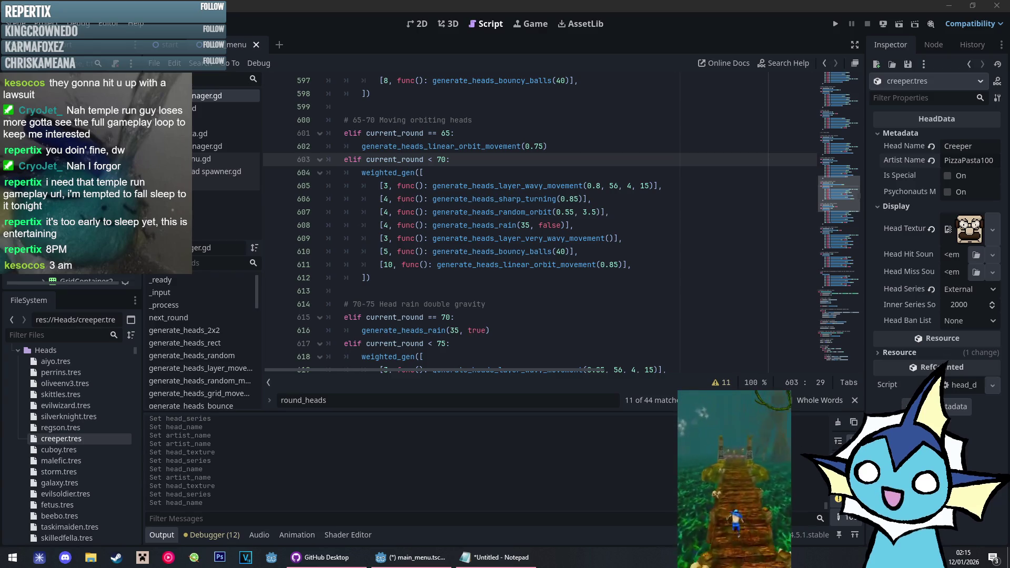
{"action": "left_click", "coordinate": [971, 161]}
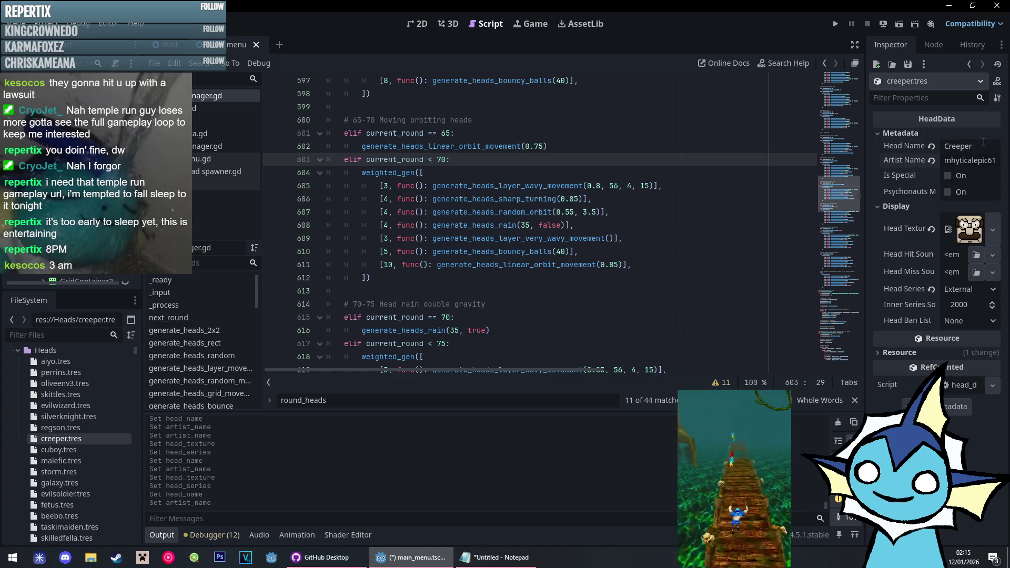
Load creeper.png as the Creeper head texture and pick a Head Ban List entry
{"action": "left_click", "coordinate": [971, 246]}
{"action": "left_click", "coordinate": [986, 231]}
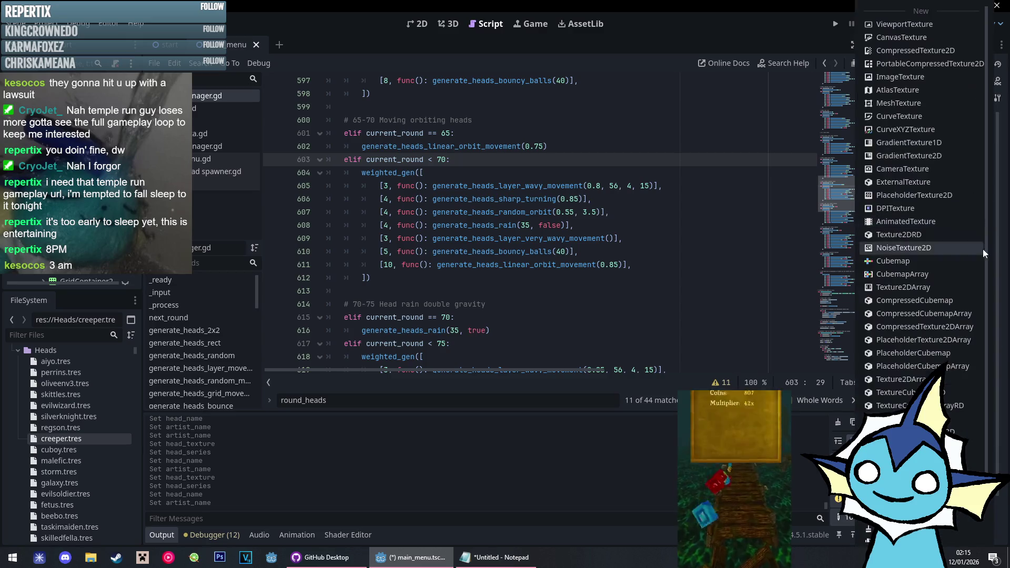
{"action": "type", "text": "creeper"}
{"action": "key", "text": "Return"}
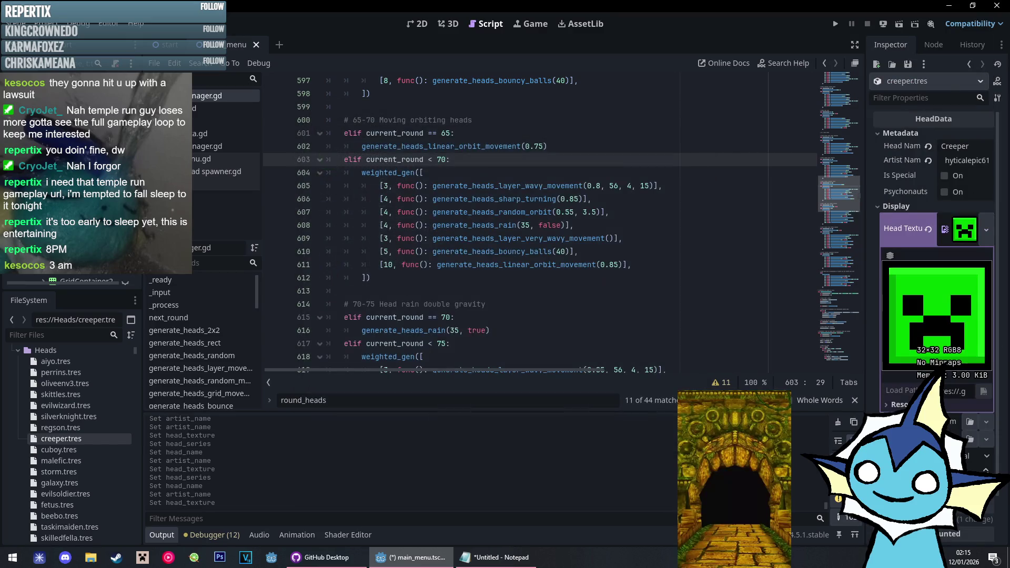
{"action": "left_click", "coordinate": [921, 487]}
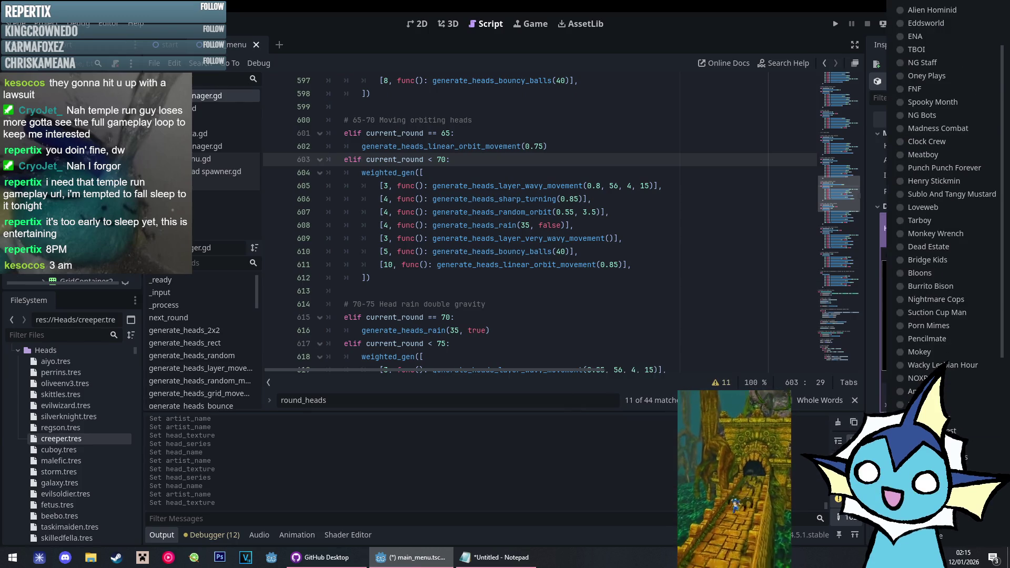
{"action": "left_click", "coordinate": [941, 535]}
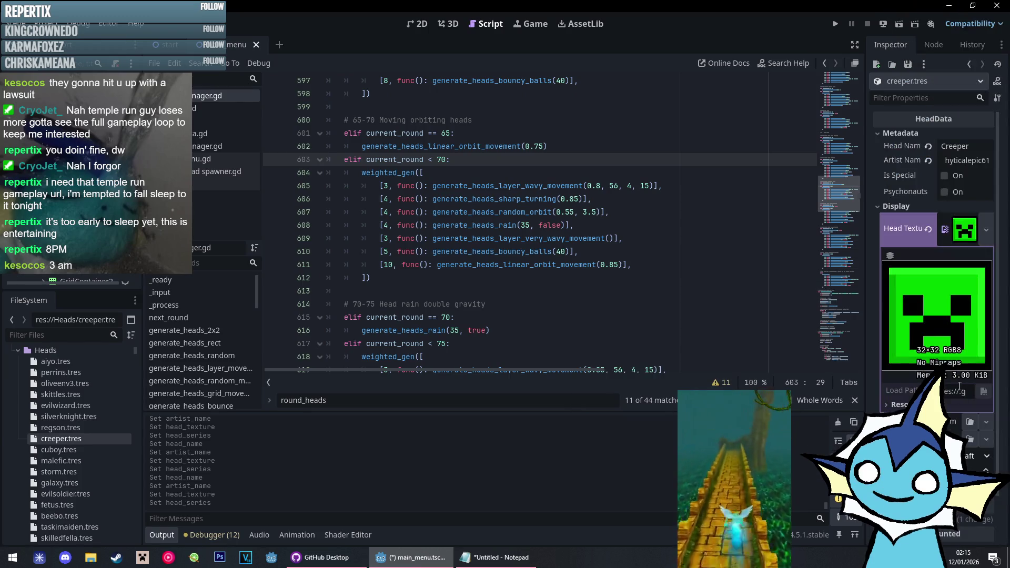
Name the regson head Reg'Son and enter its artist credit
{"action": "left_click", "coordinate": [61, 429]}
{"action": "type", "text": "Reg"}
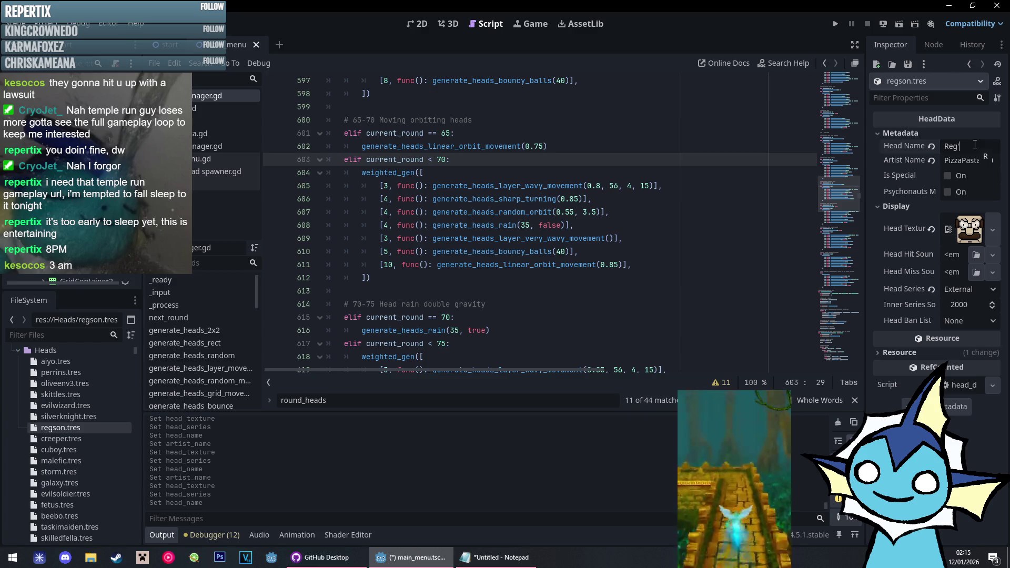
{"action": "type", "text": "'Son"}
{"action": "key", "text": "Tab"}
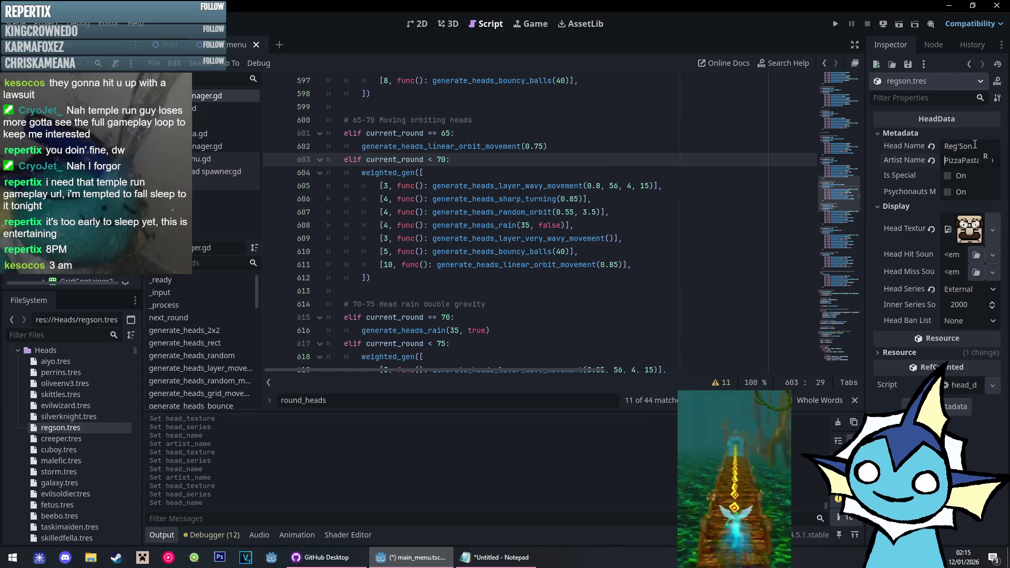
{"action": "type", "text": "RL"}
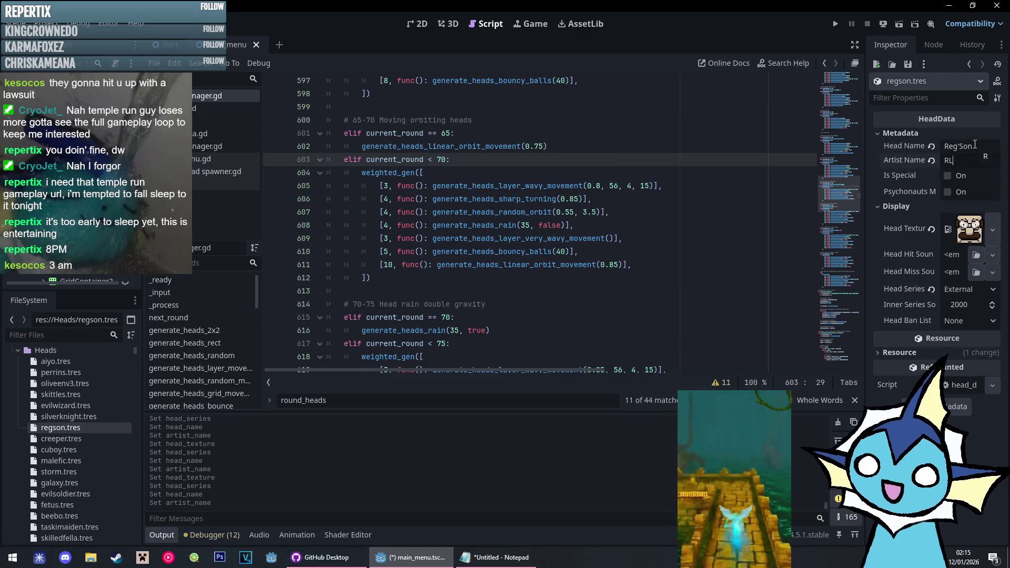
{"action": "type", "text": "H13"}
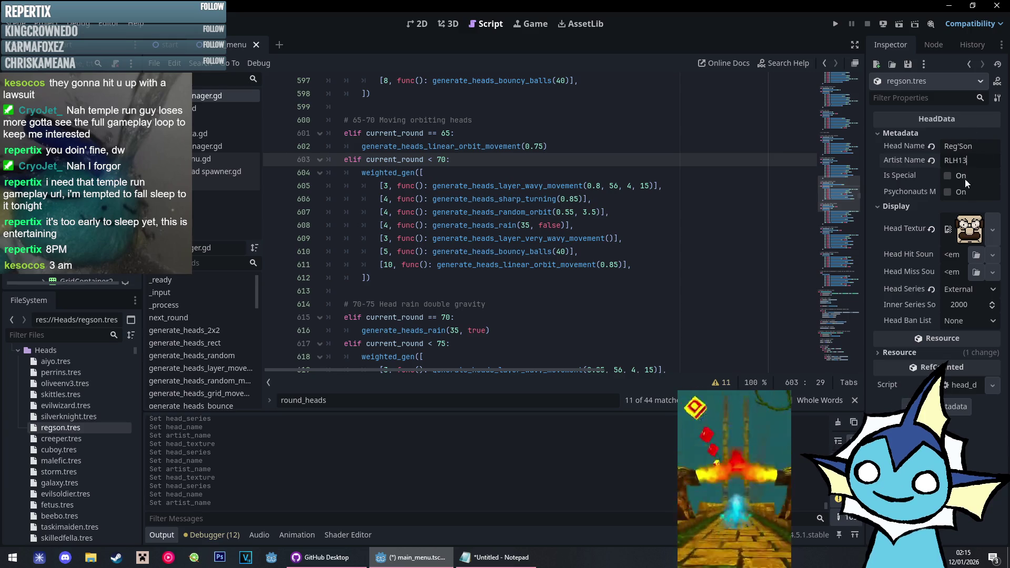
Quick-load regson's purple face image as the Reg'Son head texture
{"action": "left_click", "coordinate": [994, 228]}
{"action": "left_click", "coordinate": [927, 521]}
{"action": "type", "text": "reg"}
{"action": "key", "text": "Return"}
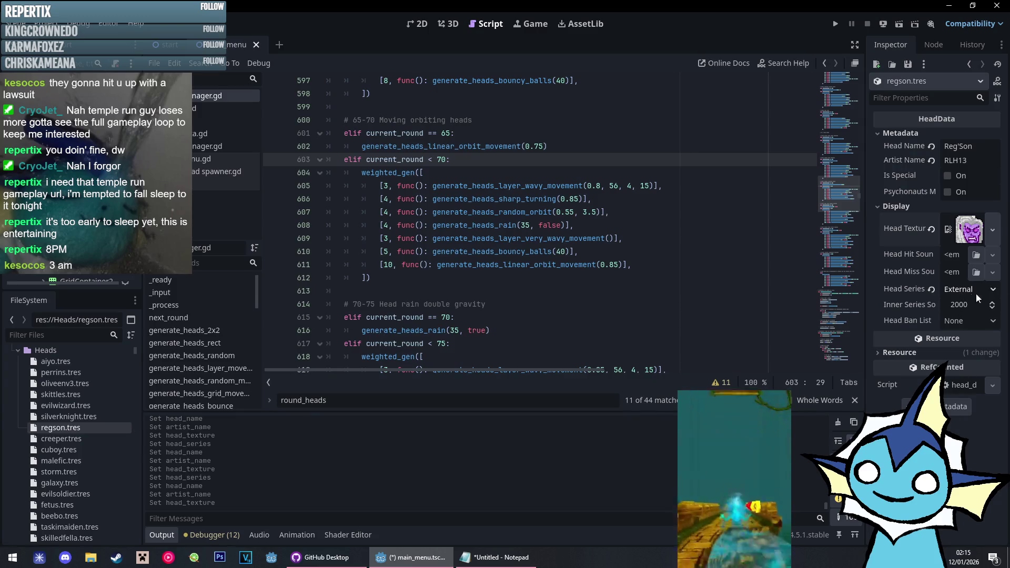
Rename silverknight.tres to Silver Knight and add grey castle crashers to the Notepad ban list
{"action": "left_click", "coordinate": [75, 417]}
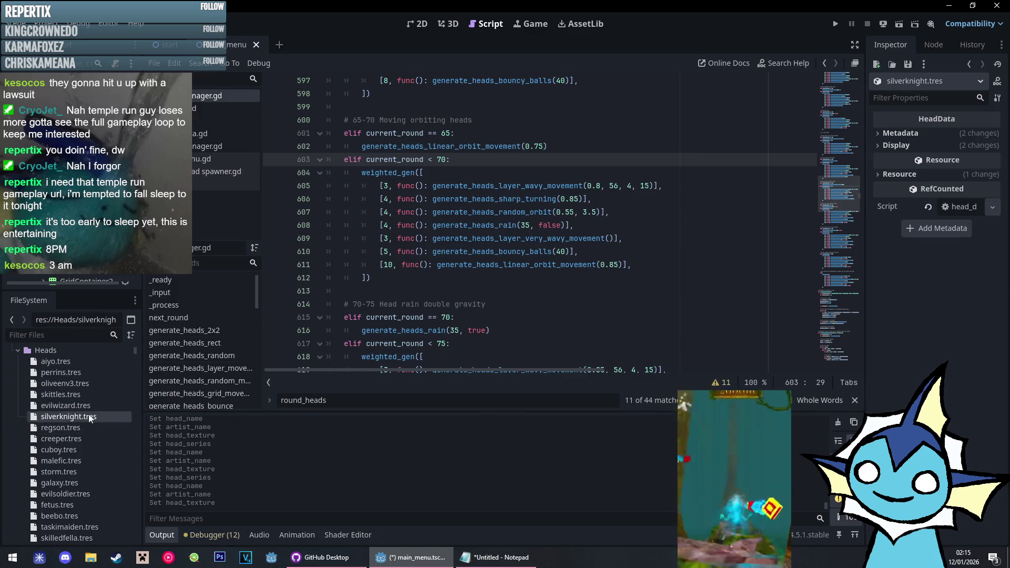
{"action": "type", "text": "Sil"}
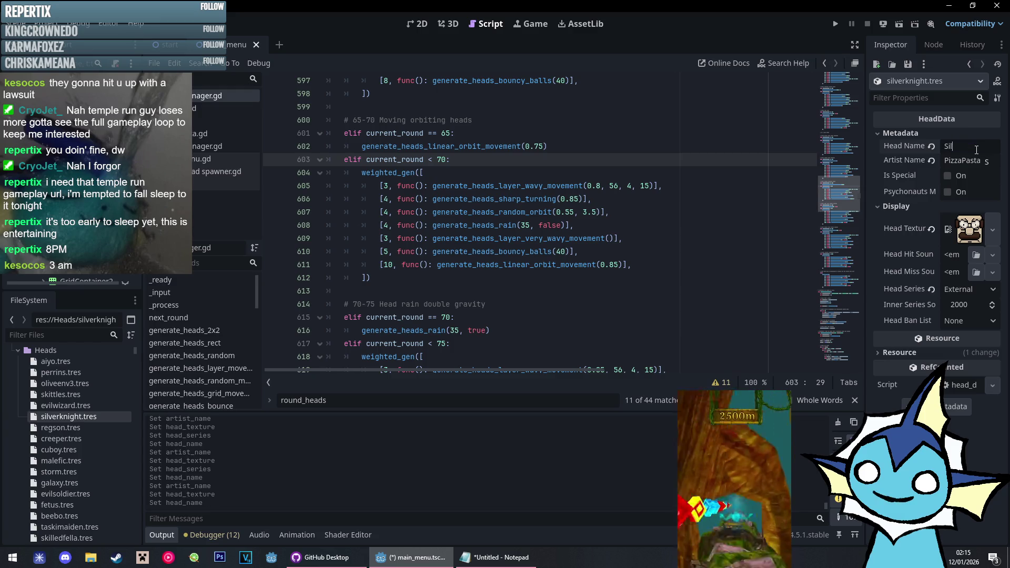
{"action": "type", "text": "ver Knight"}
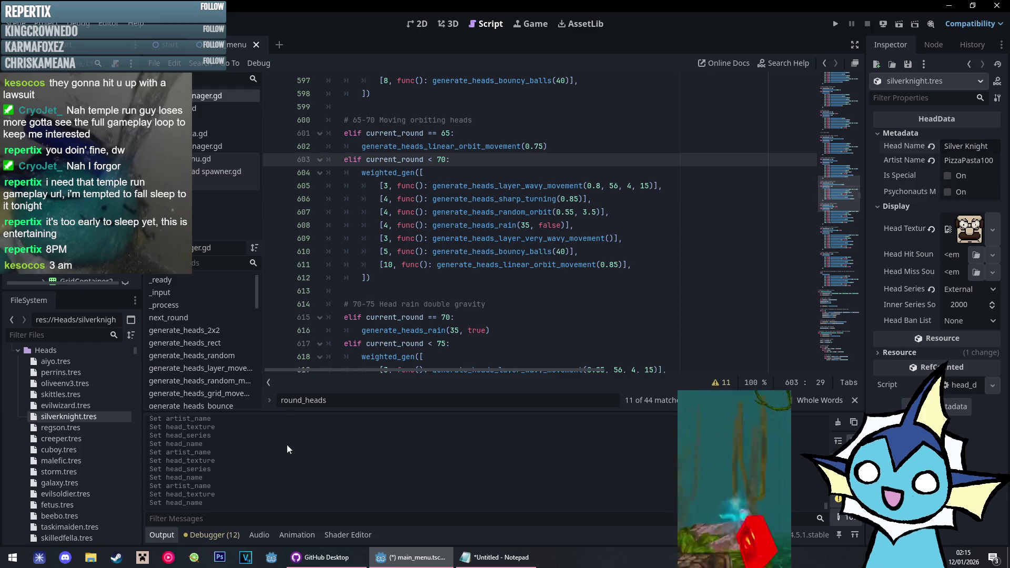
{"action": "left_click", "coordinate": [498, 558]}
{"action": "key", "text": "Return"}
{"action": "type", "text": "grey cast"}
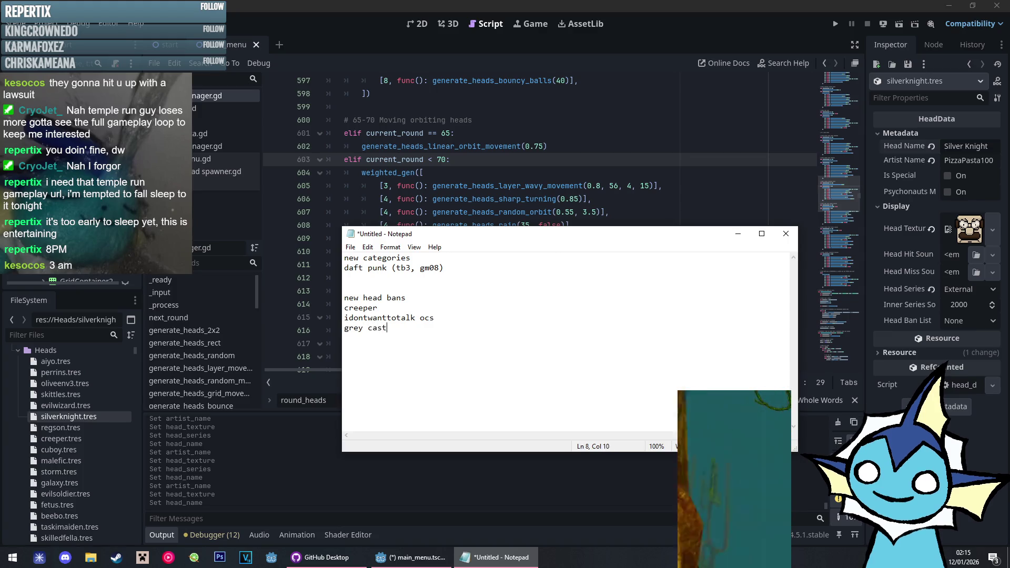
{"action": "type", "text": "le crashers"}
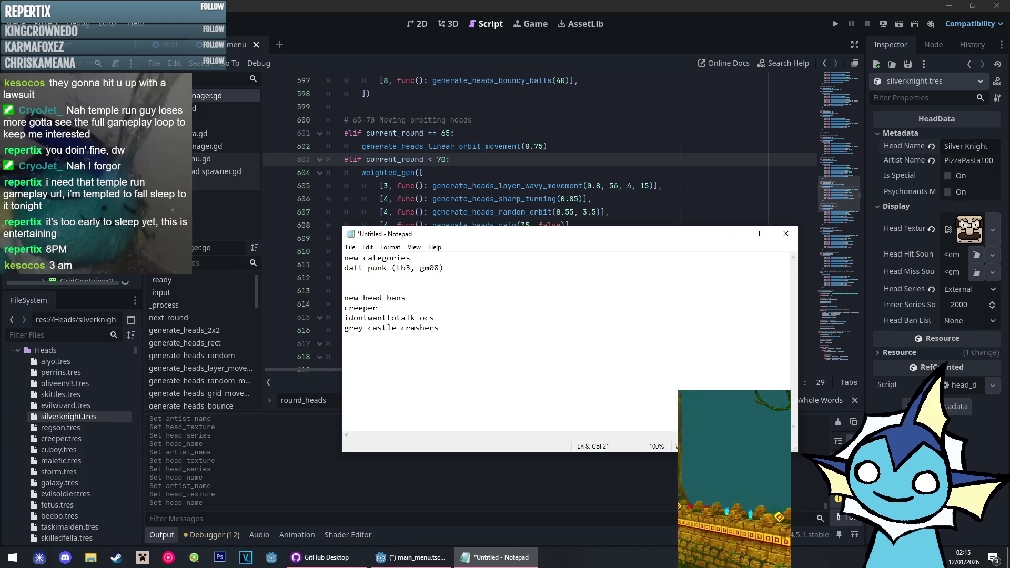
{"action": "left_click", "coordinate": [739, 234]}
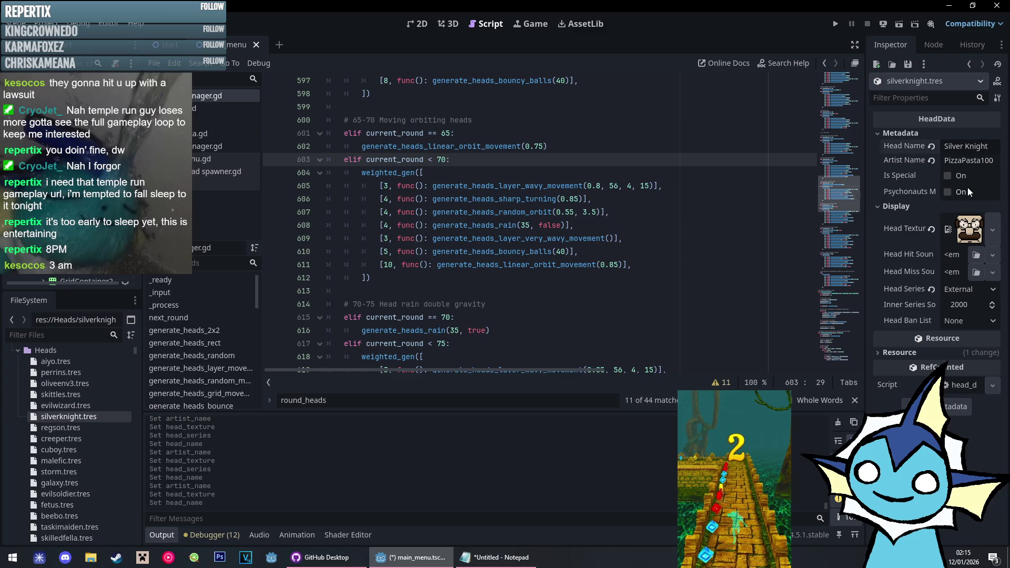
Give Silver Knight the silverknight sprite, the OCs series and a new artist credit
{"action": "left_click", "coordinate": [993, 230]}
{"action": "left_click", "coordinate": [894, 279]}
{"action": "type", "text": "sil"}
{"action": "key", "text": "Return"}
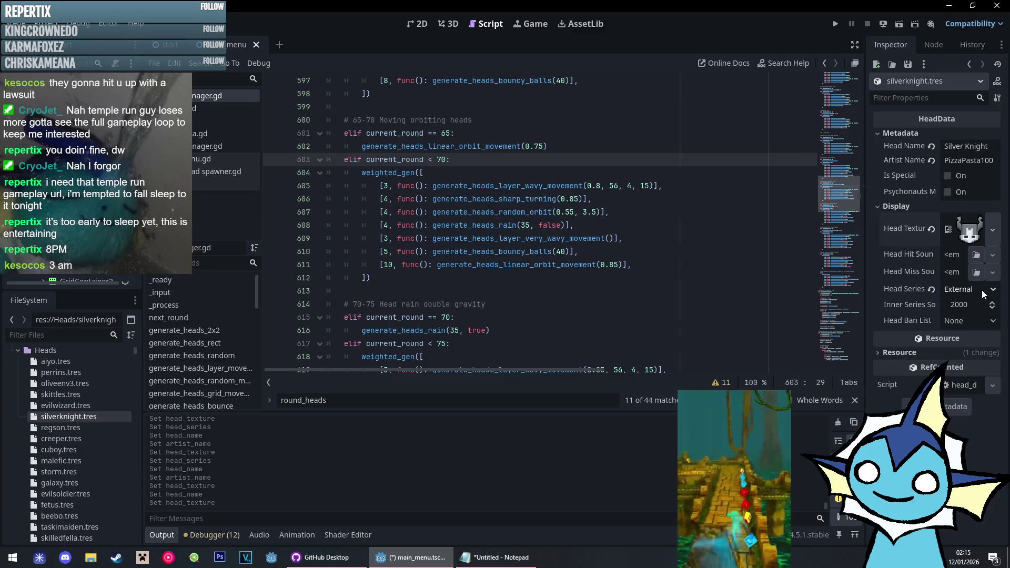
{"action": "left_click", "coordinate": [983, 293]}
{"action": "left_click", "coordinate": [948, 195]}
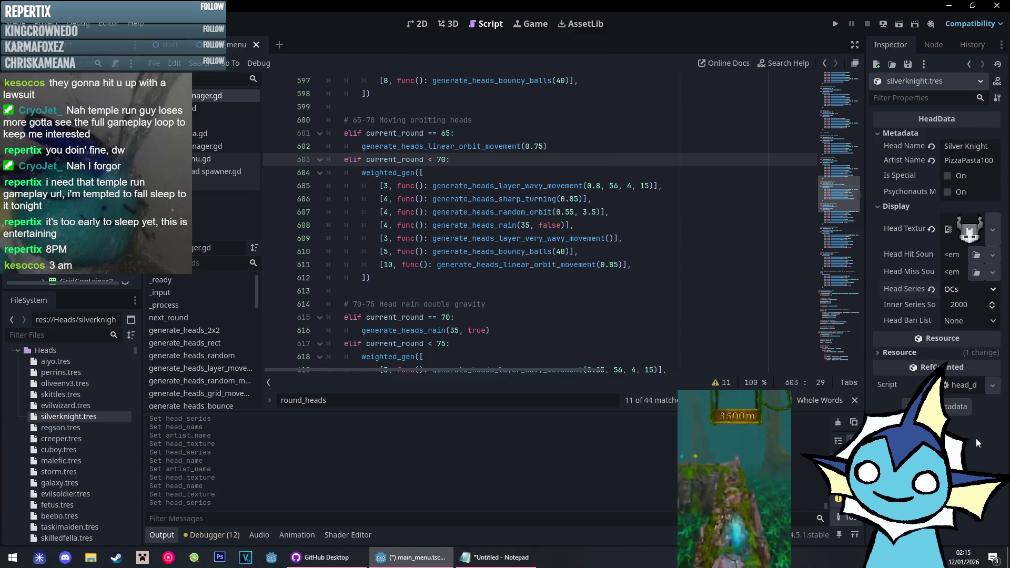
{"action": "double_click", "coordinate": [977, 163]}
{"action": "key", "text": "BackSpace"}
{"action": "type", "text": "ExothermicEX"}
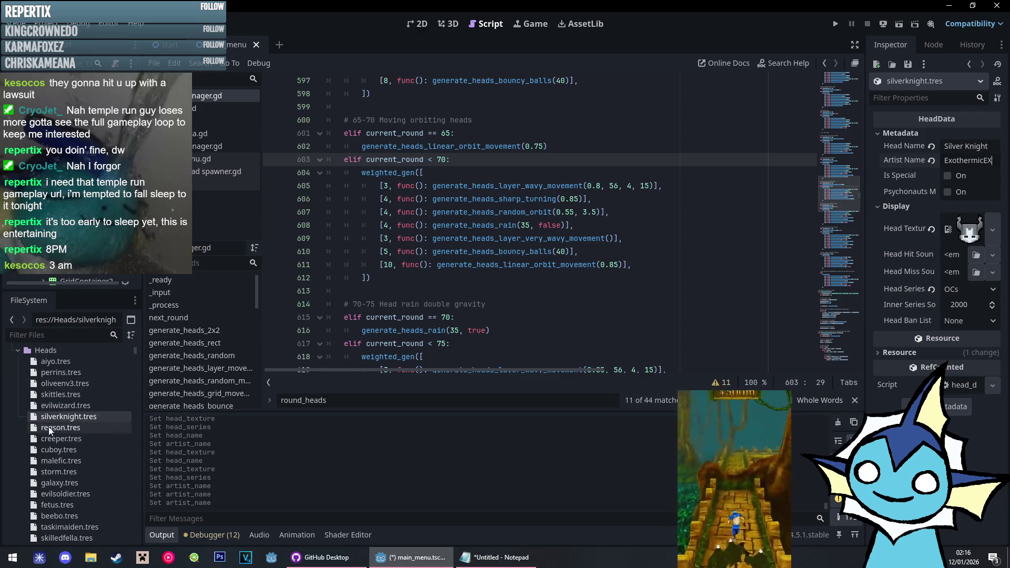
Rename evilwizard.tres to Evil Wizard, load its evilwizard sprite and set the Castle Crashers series
{"action": "left_click", "coordinate": [64, 408]}
{"action": "left_click", "coordinate": [978, 147]}
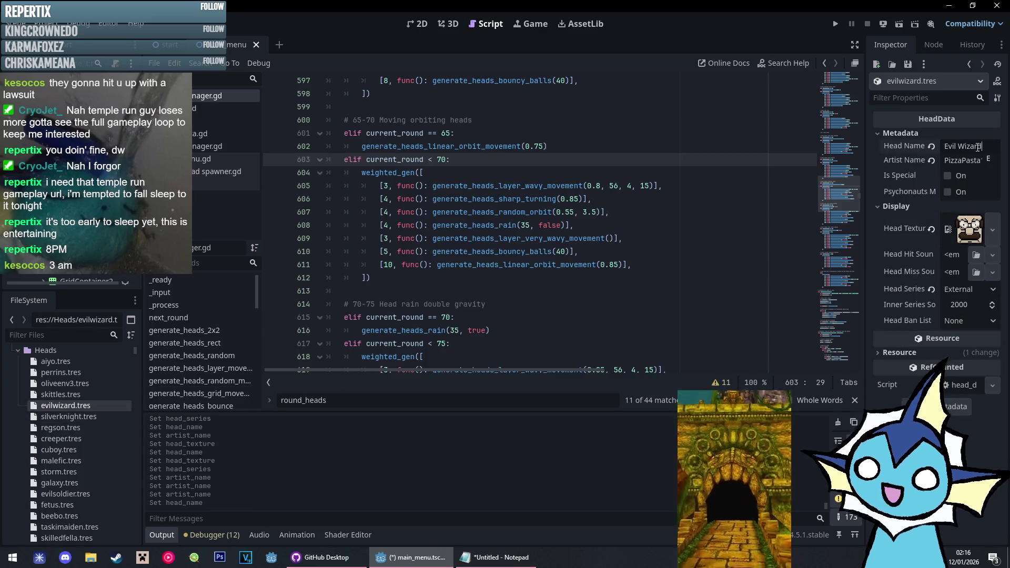
{"action": "left_click", "coordinate": [993, 229]}
{"action": "scroll", "coordinate": [993, 229], "scroll_direction": "down", "scroll_amount": 5}
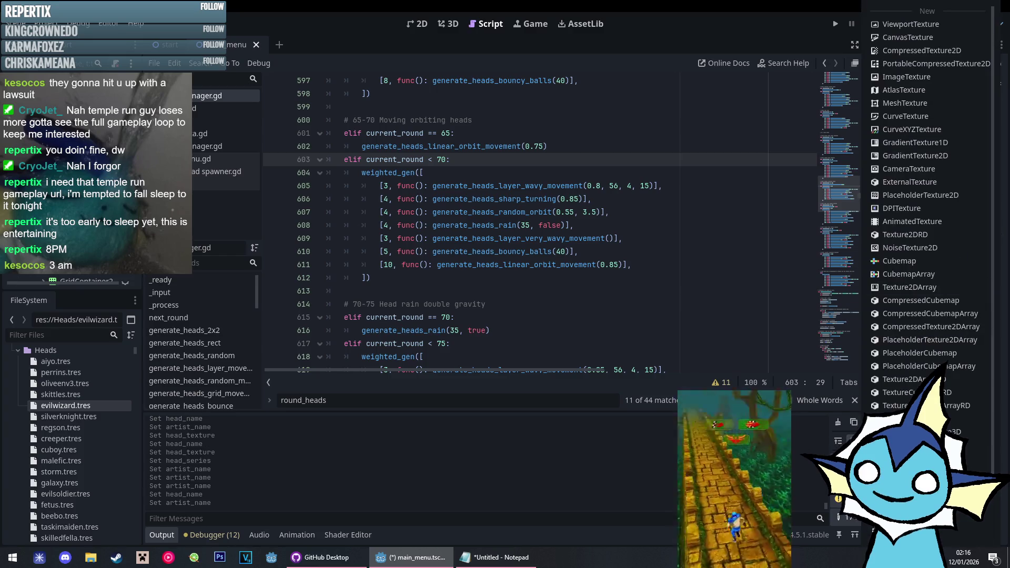
{"action": "left_click", "coordinate": [905, 327]}
{"action": "type", "text": "evil"}
{"action": "key", "text": "Down"}
{"action": "key", "text": "Return"}
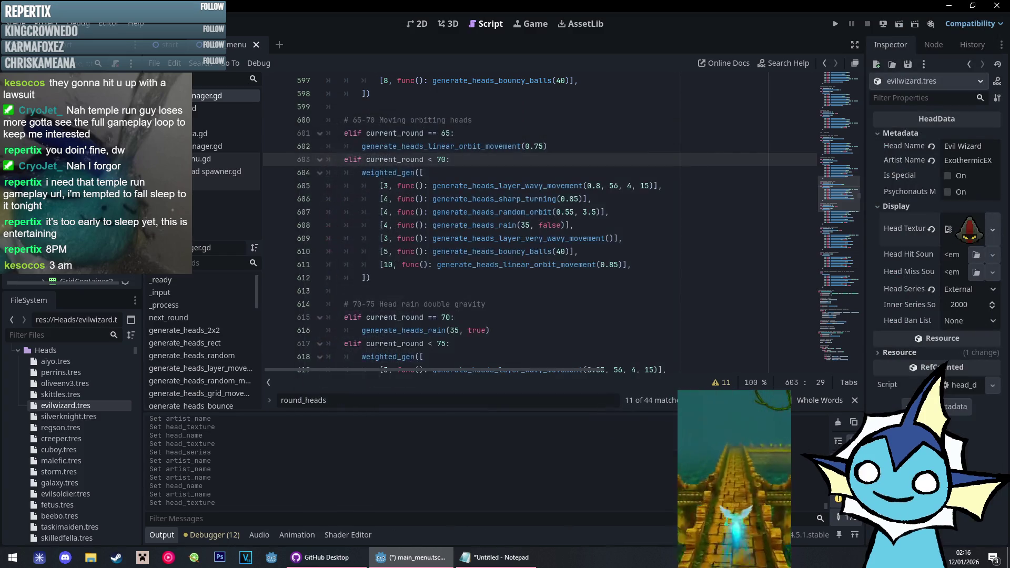
{"action": "left_click", "coordinate": [953, 319]}
{"action": "left_click", "coordinate": [958, 49]}
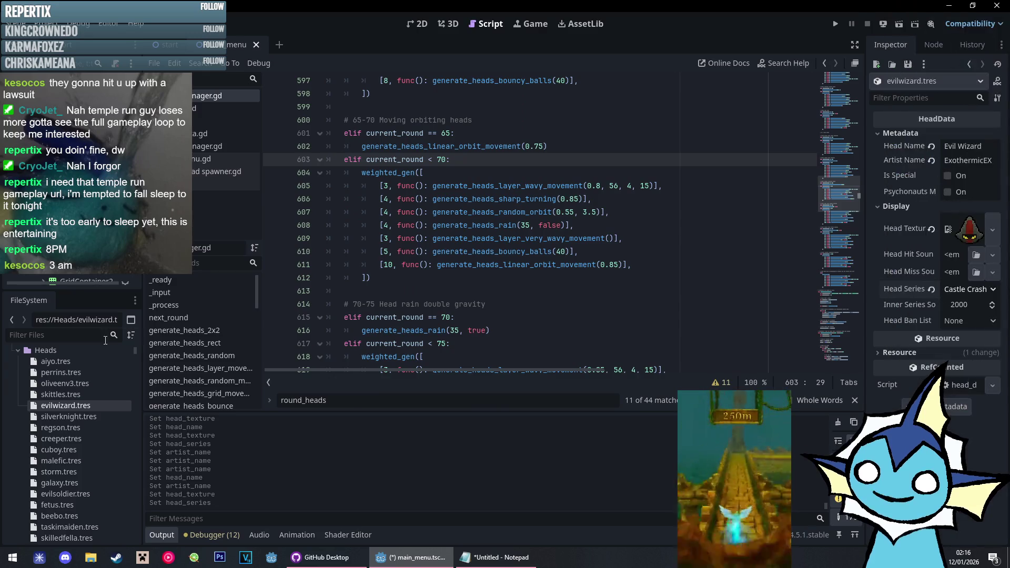
{"action": "left_click", "coordinate": [90, 395]}
{"action": "left_click", "coordinate": [897, 146]}
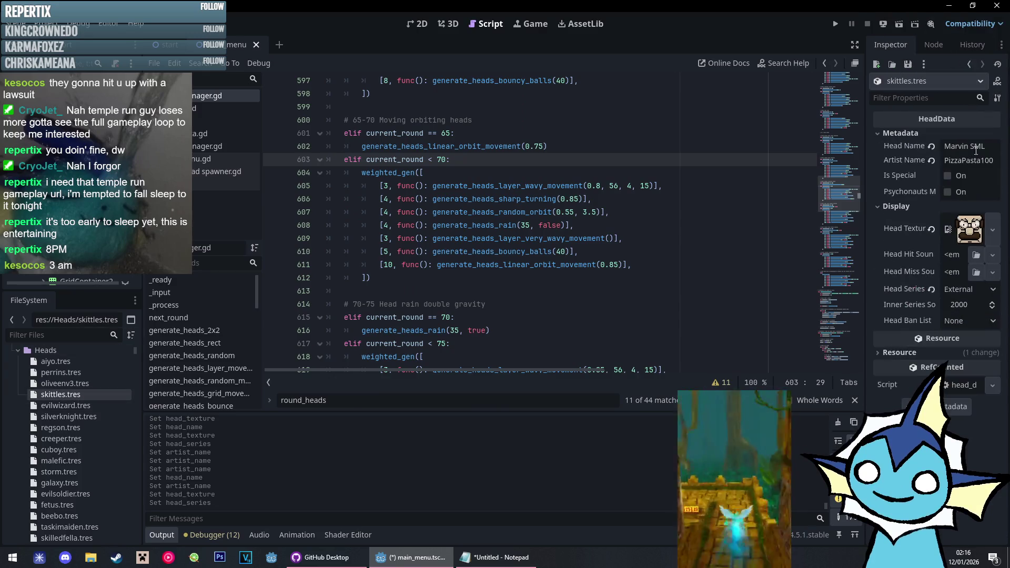
Name the Skittles head, paste its artist credit, load the skittles sprite and set series Tankmen
{"action": "type", "text": "Skittles"}
{"action": "key", "text": "Tab"}
{"action": "key", "text": "ctrl+v"}
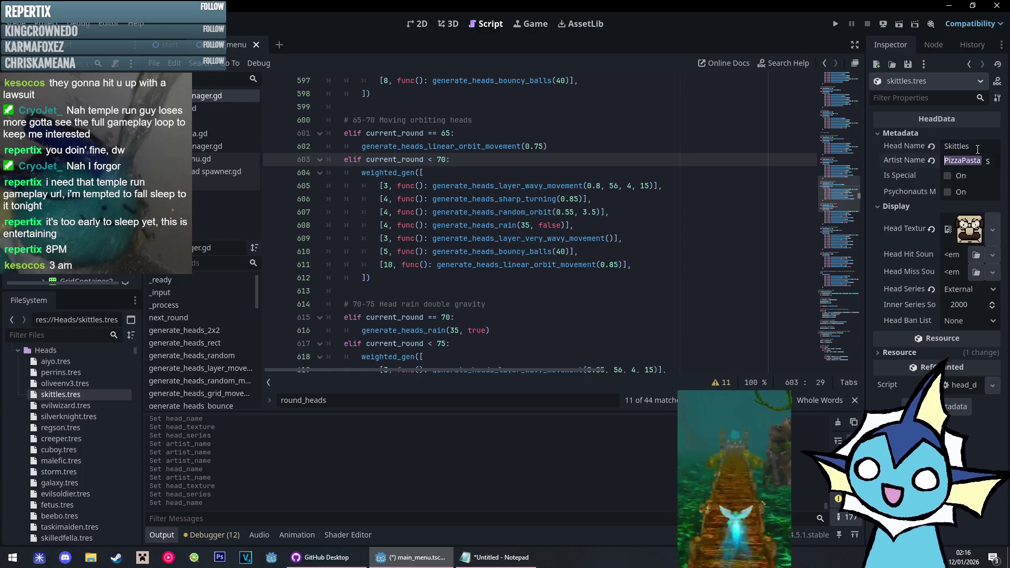
{"action": "left_click", "coordinate": [993, 229]}
{"action": "key", "text": "Escape"}
{"action": "type", "text": "skitt"}
{"action": "key", "text": "Return"}
{"action": "left_click", "coordinate": [978, 291]}
{"action": "left_click", "coordinate": [946, 53]}
Name the oliveenv3 head Olive, set its artist credit and load the oliveenv3 sprite
{"action": "left_click", "coordinate": [74, 384]}
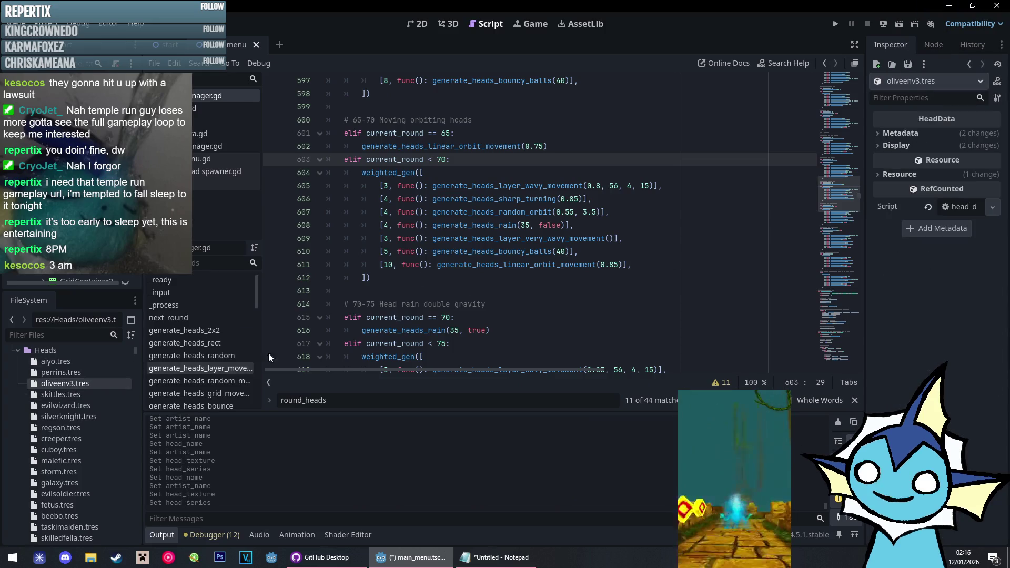
{"action": "left_click", "coordinate": [916, 145]}
{"action": "left_click", "coordinate": [913, 136]}
{"action": "left_click", "coordinate": [989, 149]}
{"action": "type", "text": "Oliv"}
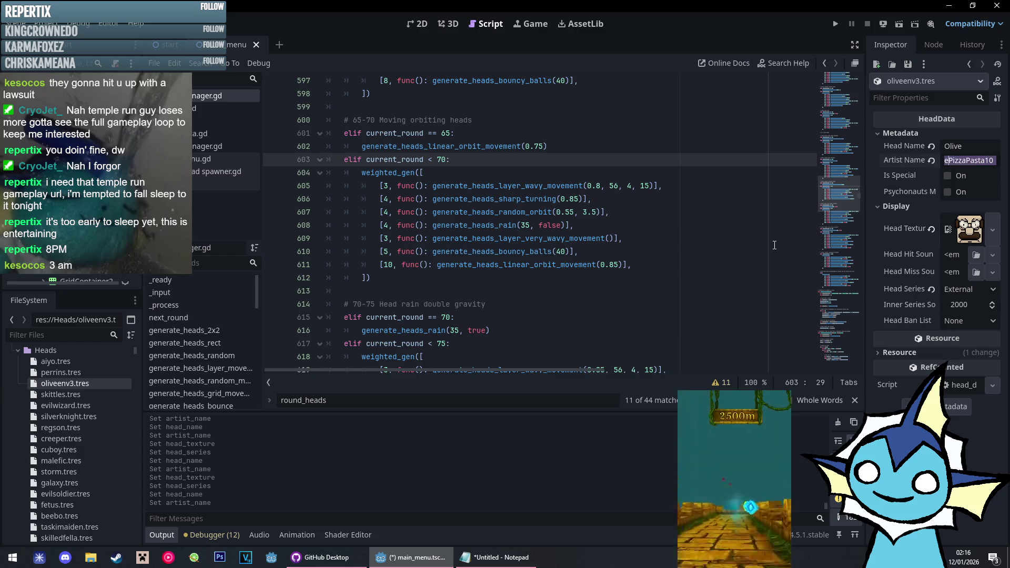
{"action": "type", "text": "en-V3"}
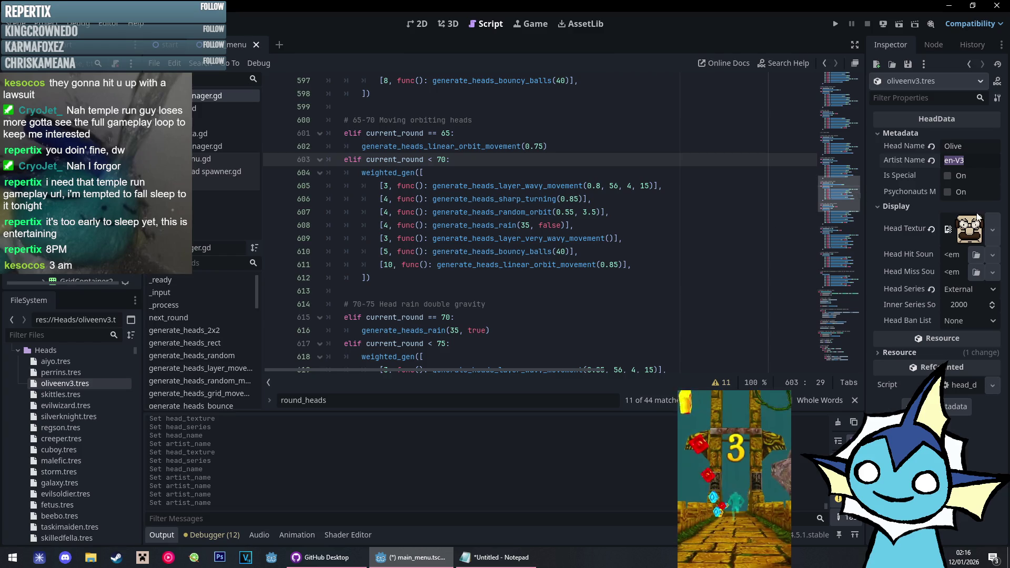
{"action": "left_click", "coordinate": [993, 230]}
{"action": "type", "text": "olive"}
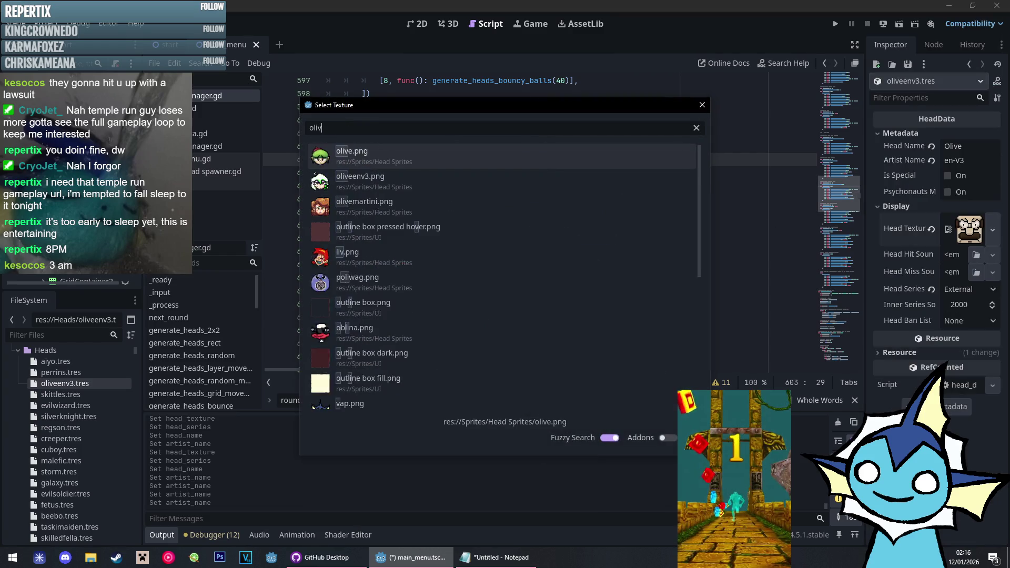
{"action": "key", "text": "Down"}
{"action": "key", "text": "Return"}
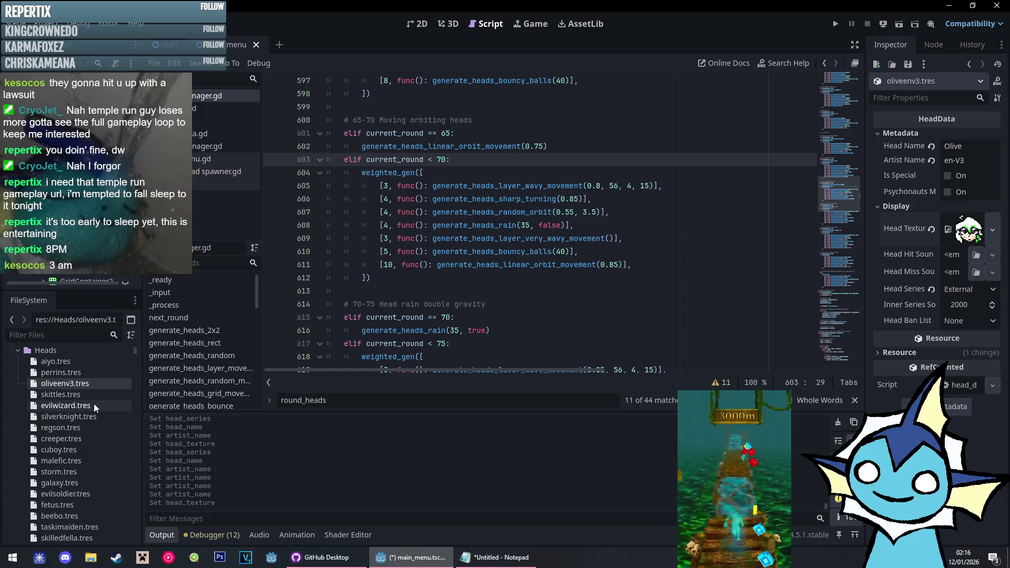
{"action": "left_click", "coordinate": [71, 373]}
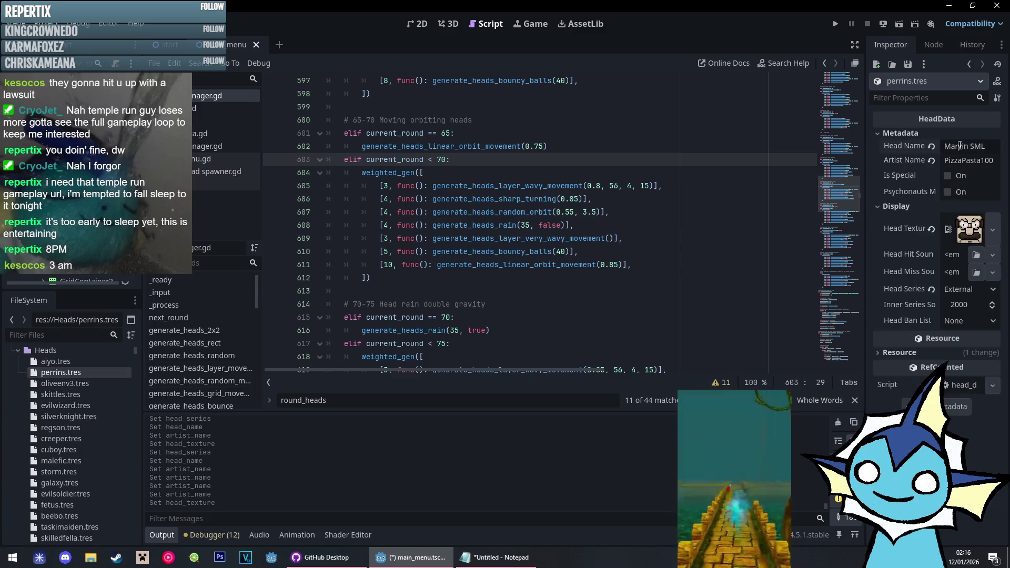
Name the Perrins head and assign perrins.png as its texture
{"action": "type", "text": "Perrins"}
{"action": "key", "text": "Tab"}
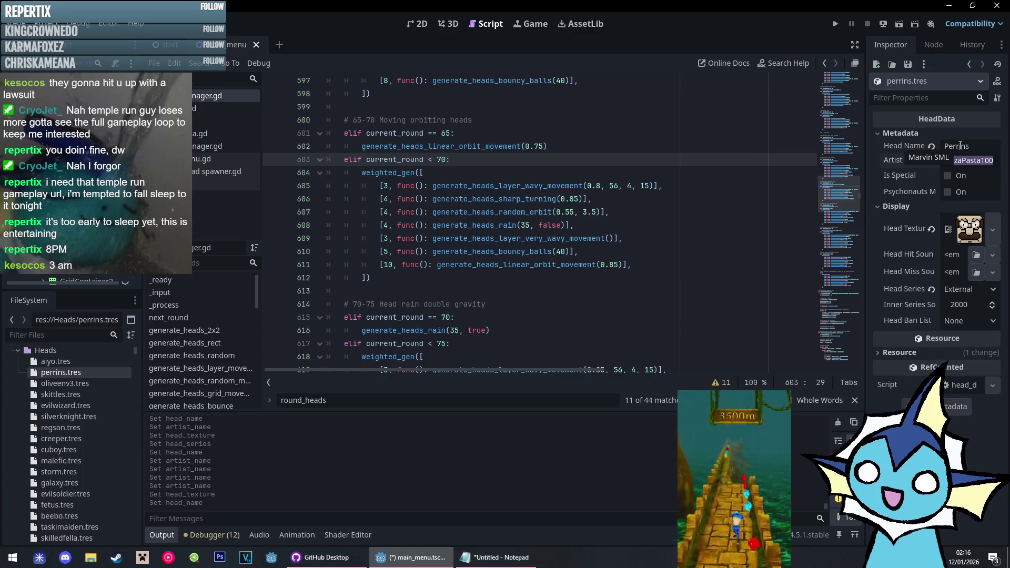
{"action": "type", "text": "en-V3"}
{"action": "left_click", "coordinate": [993, 229]}
{"action": "left_click", "coordinate": [937, 406]}
{"action": "type", "text": "perr"}
{"action": "key", "text": "Return"}
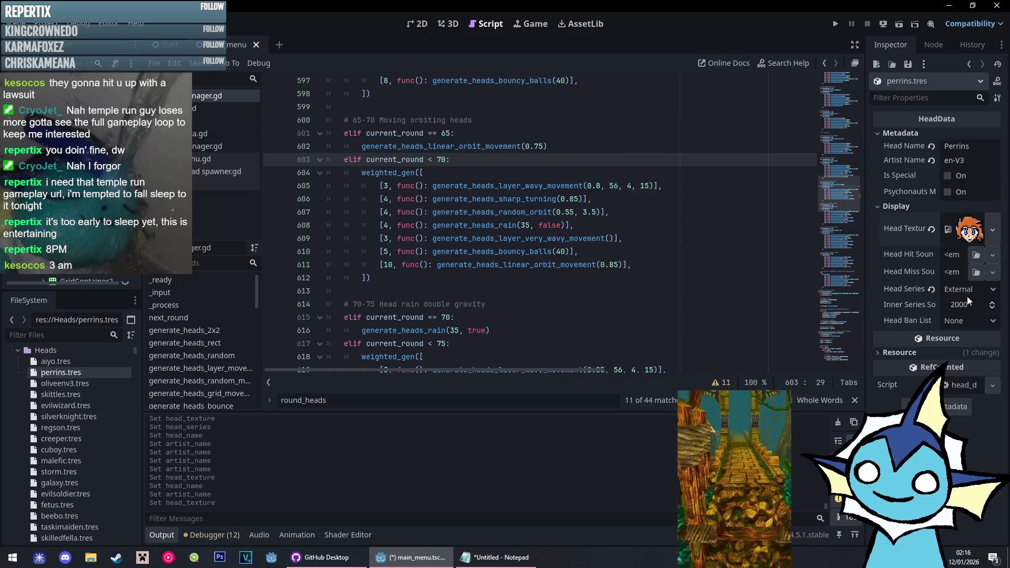
Set the Head Series of both Perrins and Olive to OCs
{"action": "left_click", "coordinate": [96, 363]}
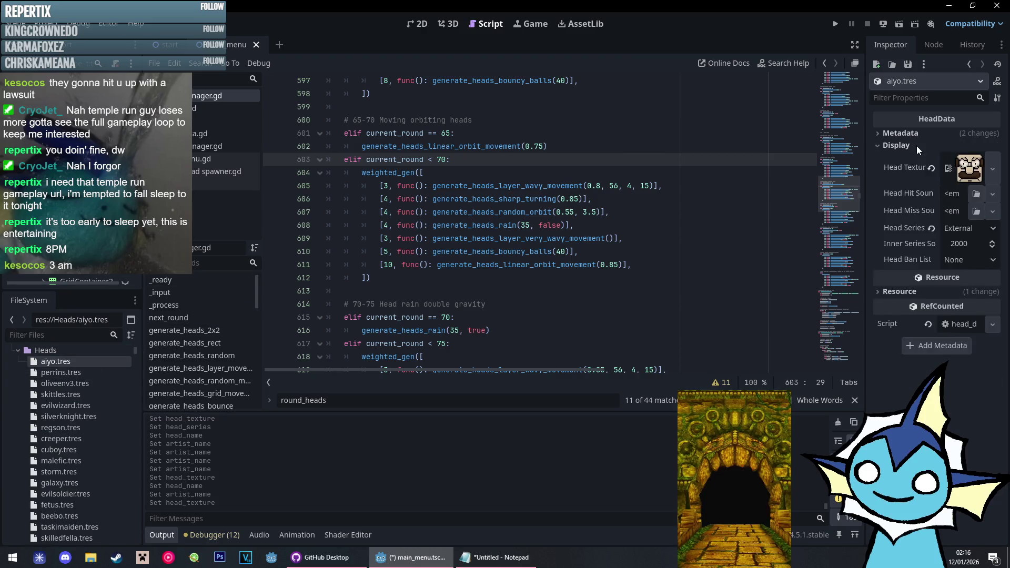
{"action": "left_click", "coordinate": [988, 143]}
{"action": "type", "text": "Aiyo"}
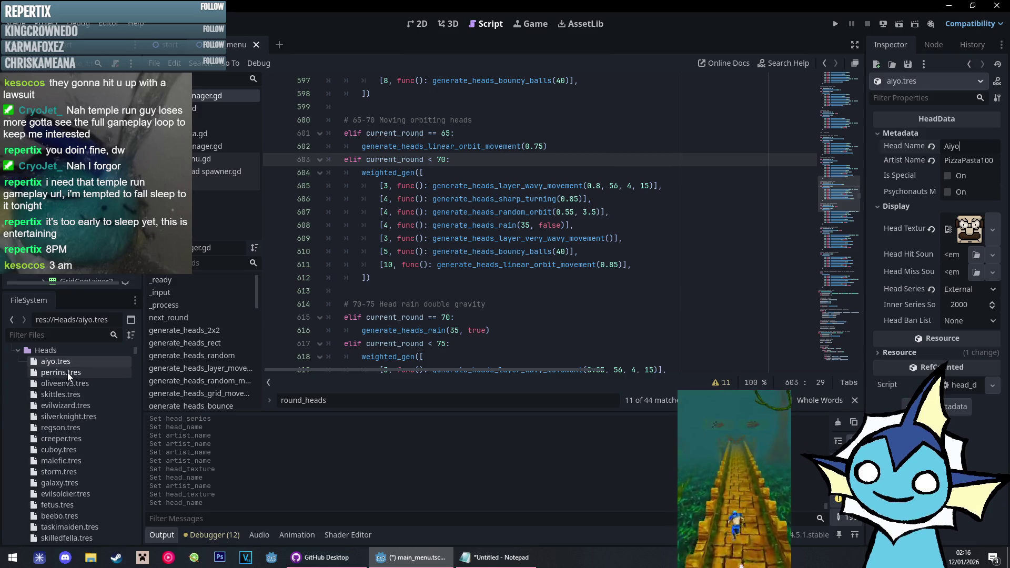
{"action": "left_click", "coordinate": [61, 372]}
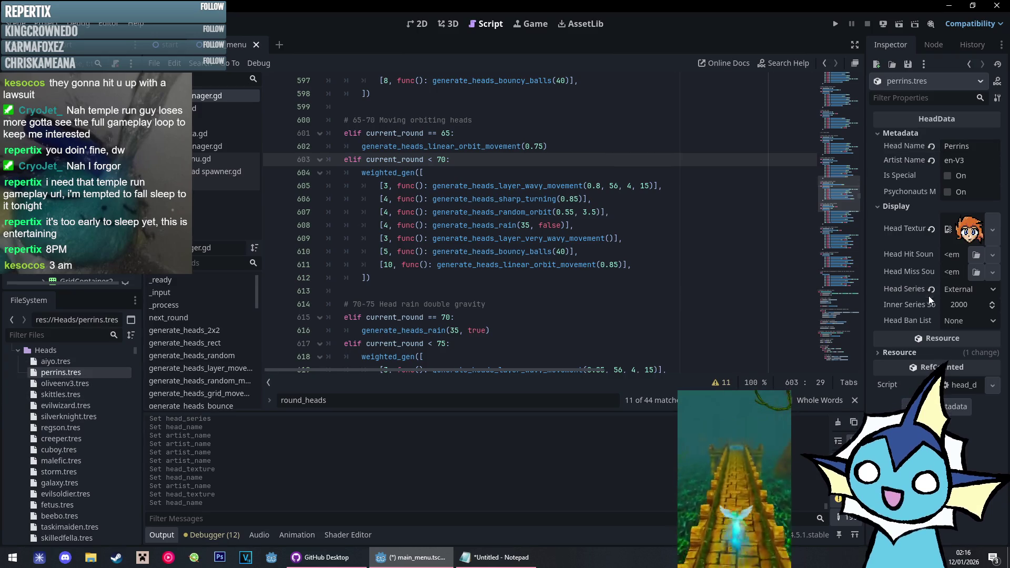
{"action": "left_click", "coordinate": [966, 290]}
{"action": "scroll", "coordinate": [953, 420], "scroll_direction": "down", "scroll_amount": 3}
{"action": "left_click", "coordinate": [953, 420]}
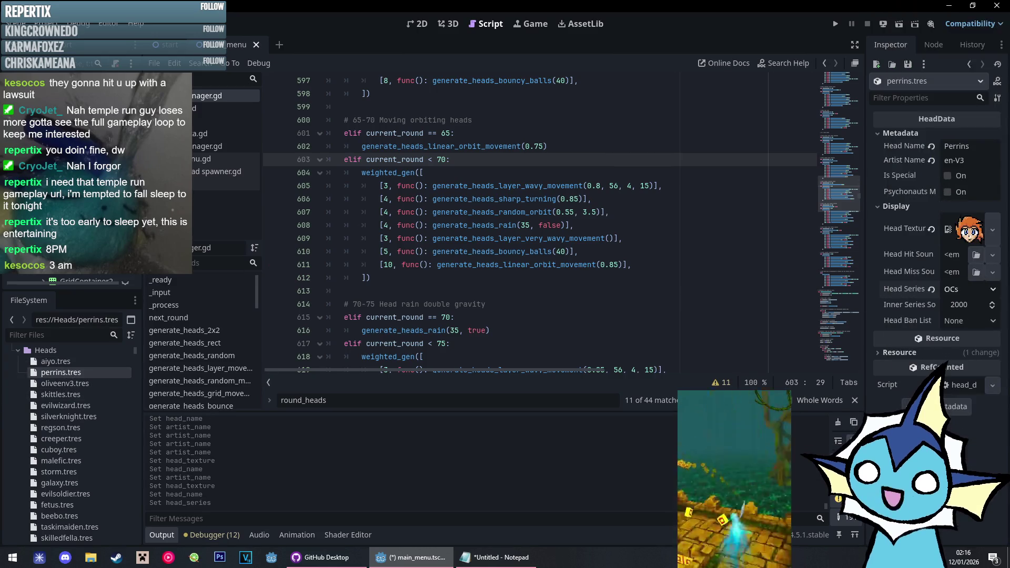
{"action": "left_click", "coordinate": [64, 384]}
{"action": "left_click", "coordinate": [966, 290]}
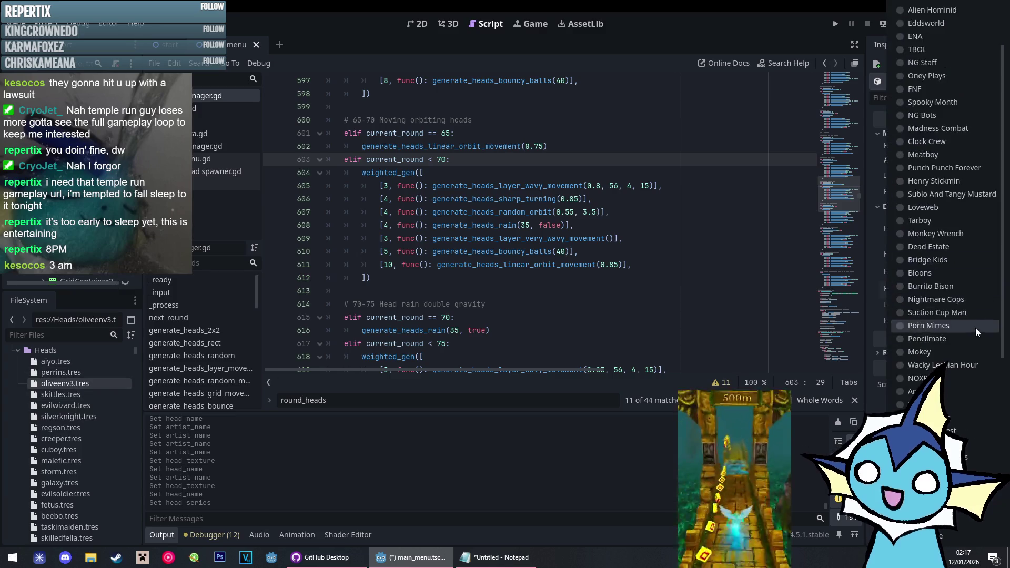
{"action": "left_click", "coordinate": [947, 417]}
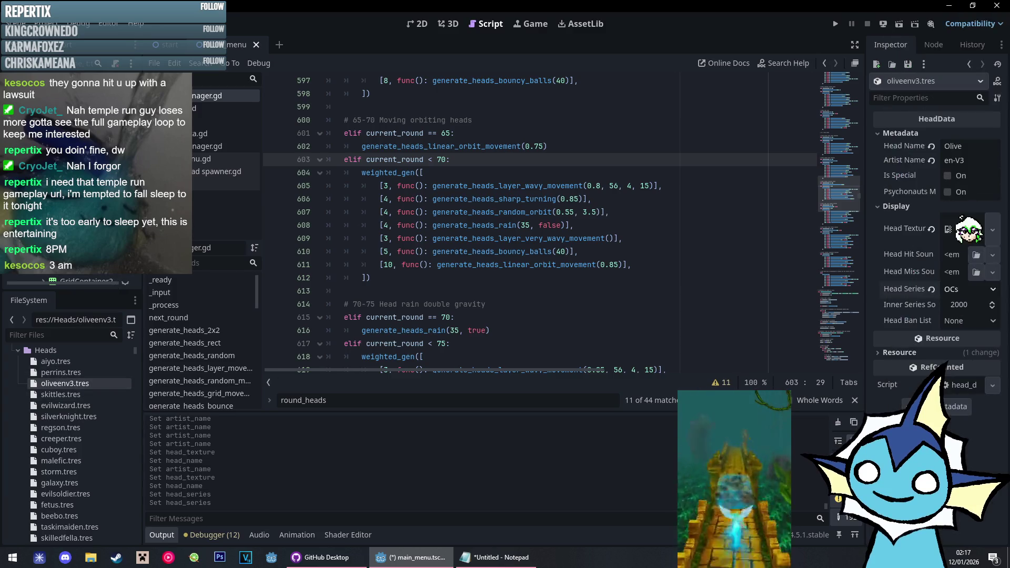
Give Aiyo its artist credit, the aiyo.png texture and the OCs series
{"action": "left_click", "coordinate": [71, 364]}
{"action": "type", "text": "en-V3"}
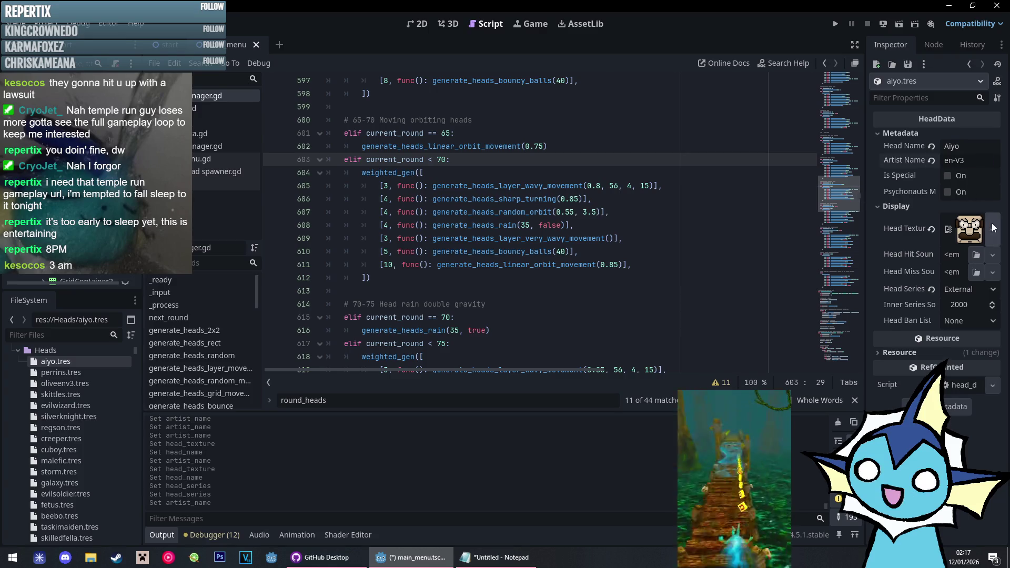
{"action": "left_click", "coordinate": [993, 230]}
{"action": "left_click", "coordinate": [895, 497]}
{"action": "type", "text": "aiy"}
{"action": "key", "text": "Return"}
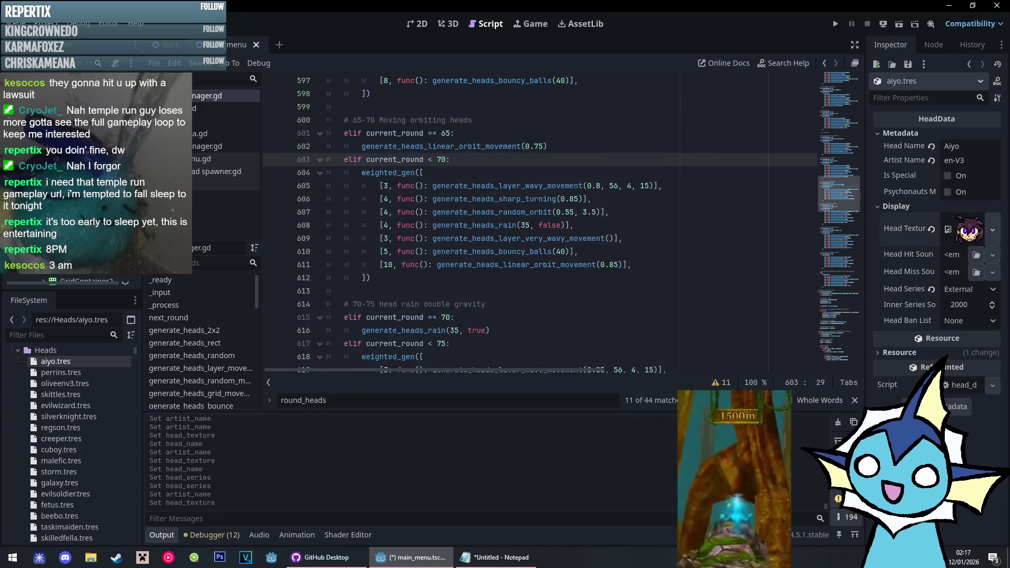
{"action": "left_click", "coordinate": [965, 292]}
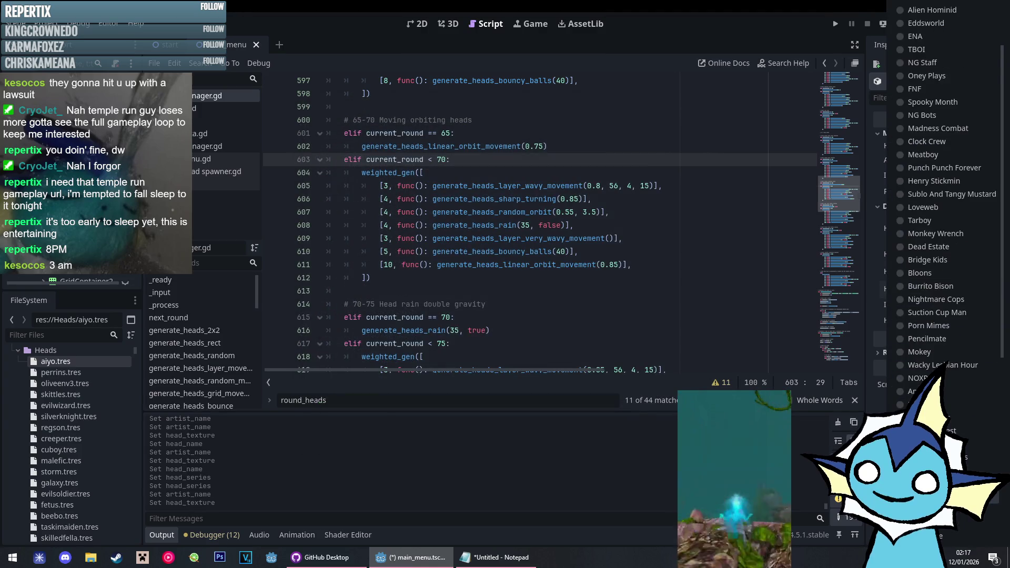
{"action": "left_click", "coordinate": [927, 418]}
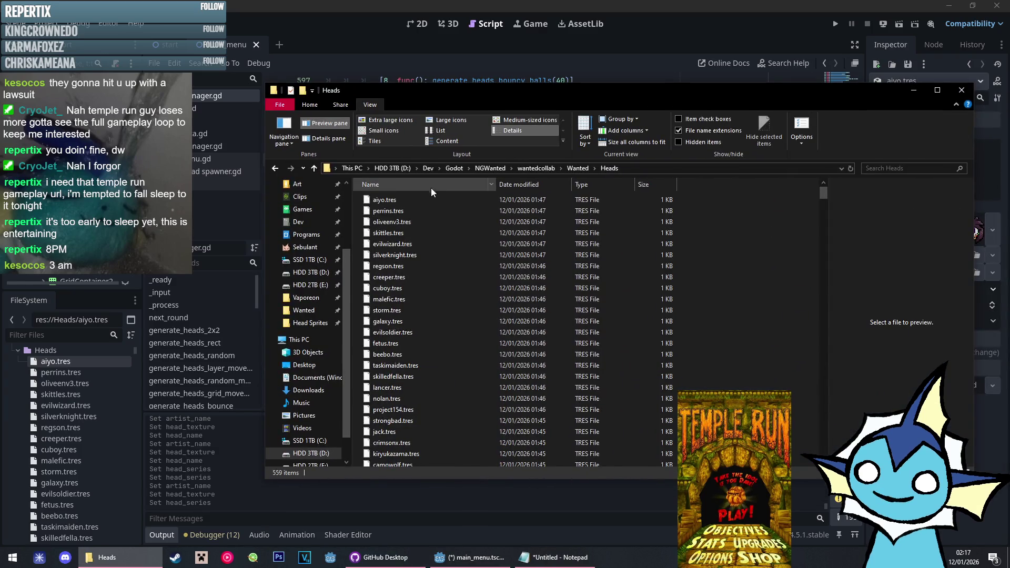
Shift-select the 46 newest head files, from aiyo.tres down to geno.tres, in the Heads folder
{"action": "scroll", "coordinate": [437, 234], "scroll_direction": "down", "scroll_amount": 2}
{"action": "scroll", "coordinate": [435, 256], "scroll_direction": "down", "scroll_amount": 6}
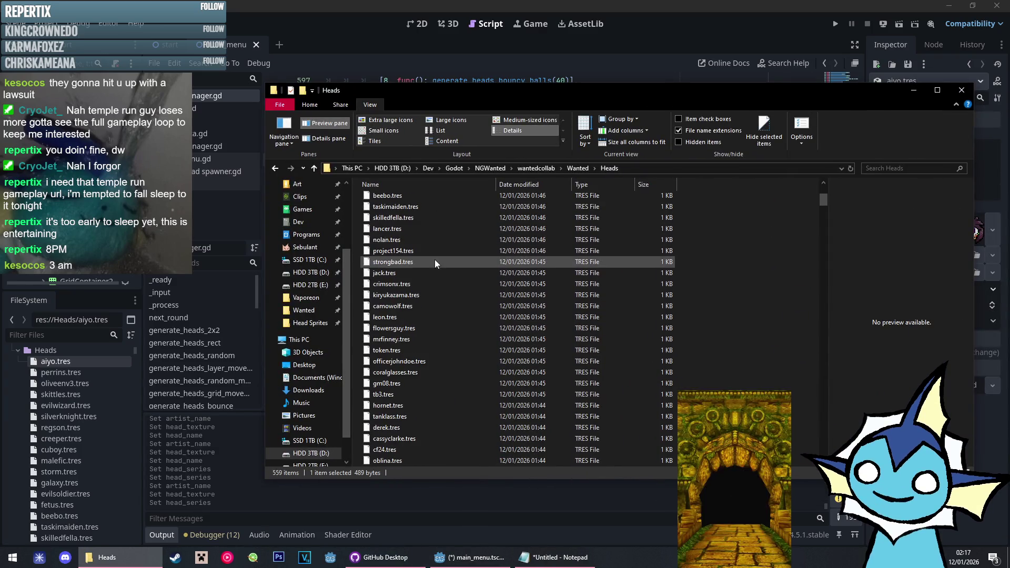
{"action": "scroll", "coordinate": [429, 377], "scroll_direction": "down", "scroll_amount": 1}
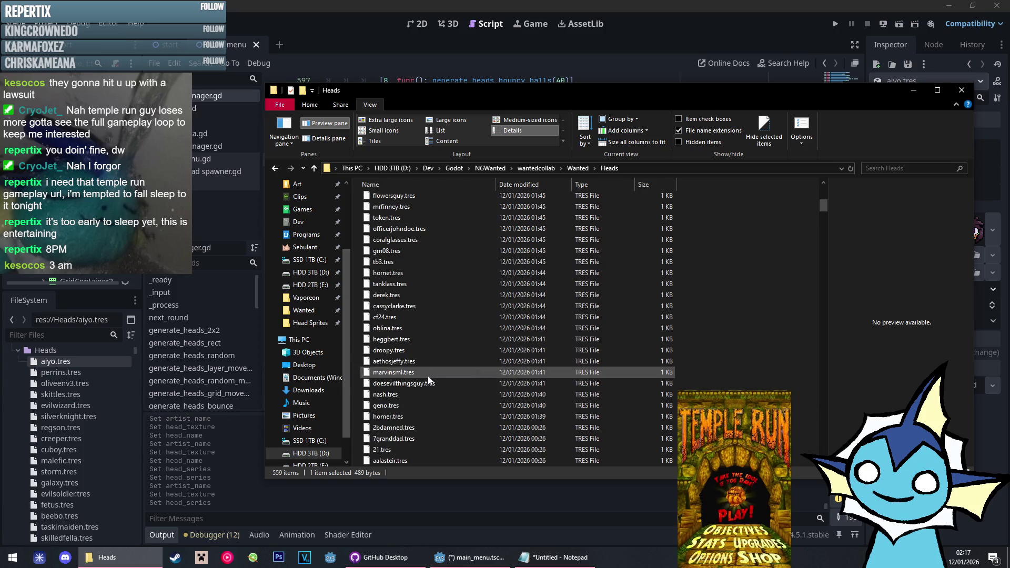
{"action": "left_click", "coordinate": [399, 404], "text": "shift"}
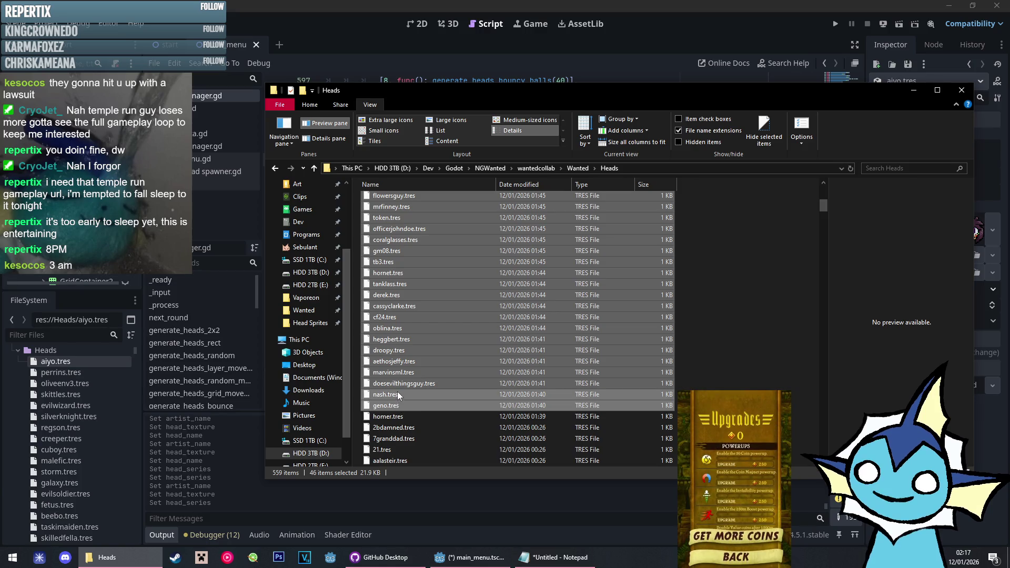
{"action": "scroll", "coordinate": [397, 386], "scroll_direction": "up", "scroll_amount": 9}
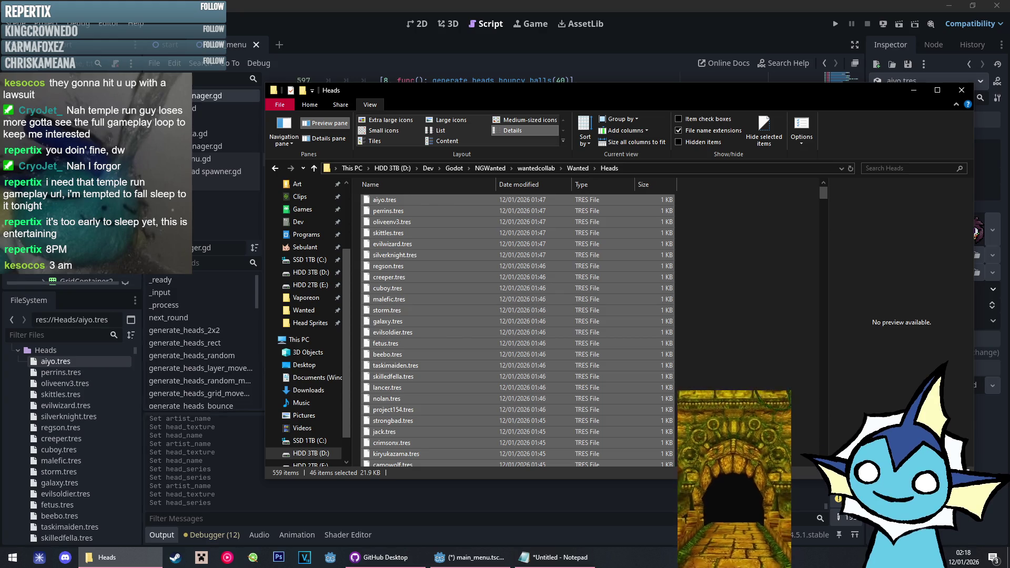
{"action": "scroll", "coordinate": [643, 389], "scroll_direction": "down", "scroll_amount": 4}
{"action": "scroll", "coordinate": [643, 384], "scroll_direction": "down", "scroll_amount": 5}
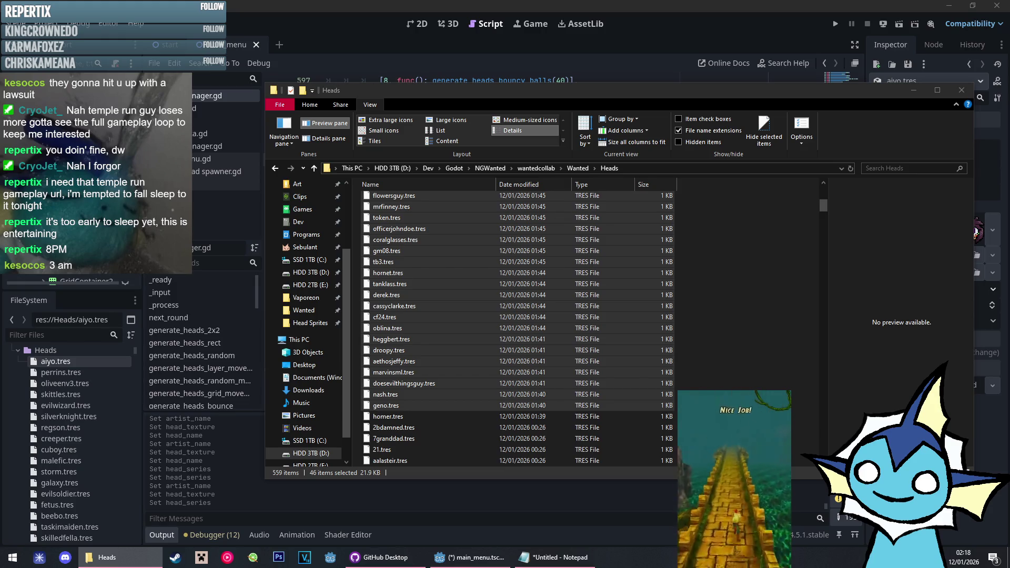
{"action": "scroll", "coordinate": [762, 314], "scroll_direction": "down", "scroll_amount": 1}
{"action": "scroll", "coordinate": [761, 315], "scroll_direction": "up", "scroll_amount": 2}
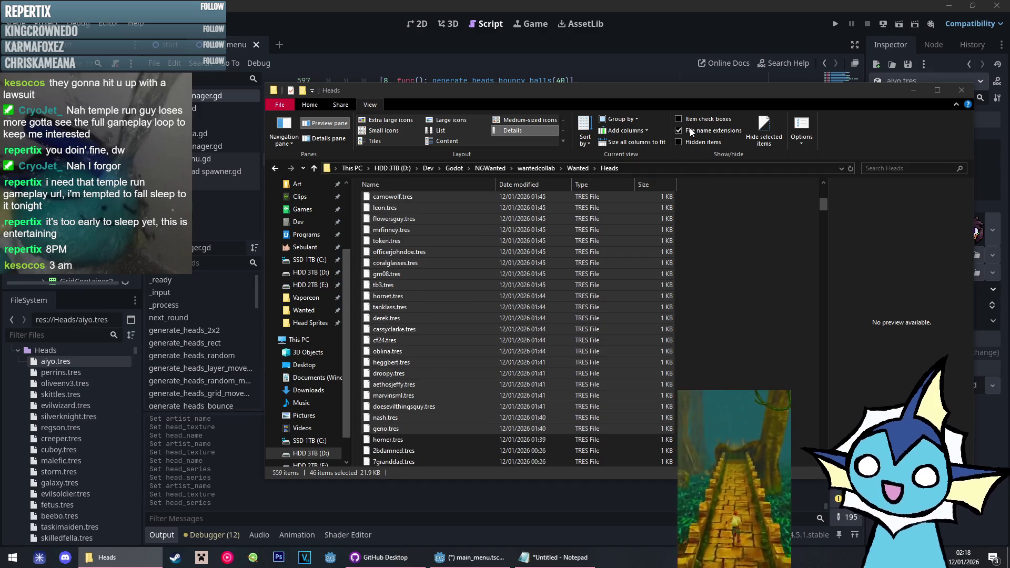
{"action": "left_click", "coordinate": [589, 138]}
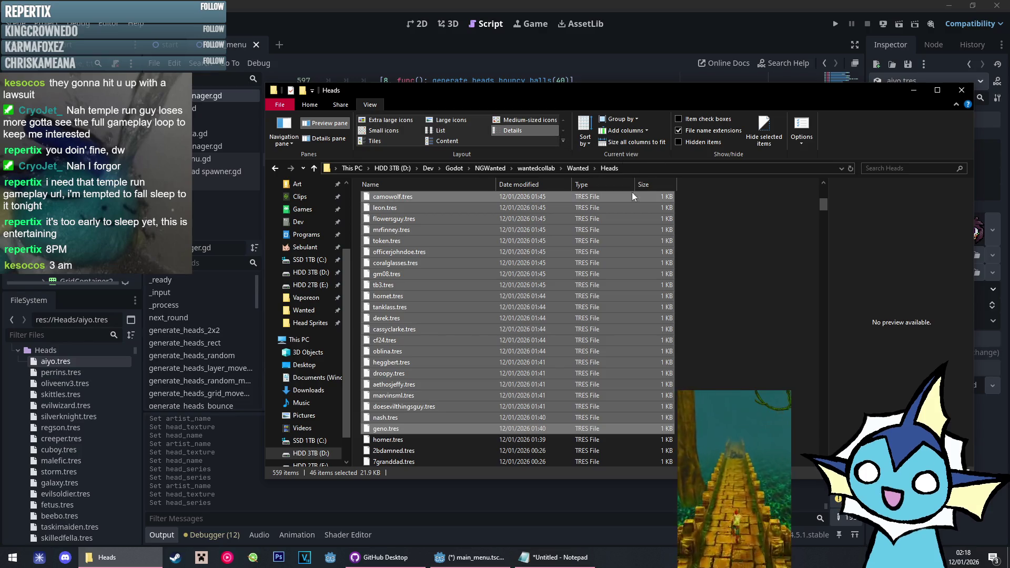
Sort the head files ascending and select doesevilthingsguy.tres through homer.tres
{"action": "left_click", "coordinate": [585, 139]}
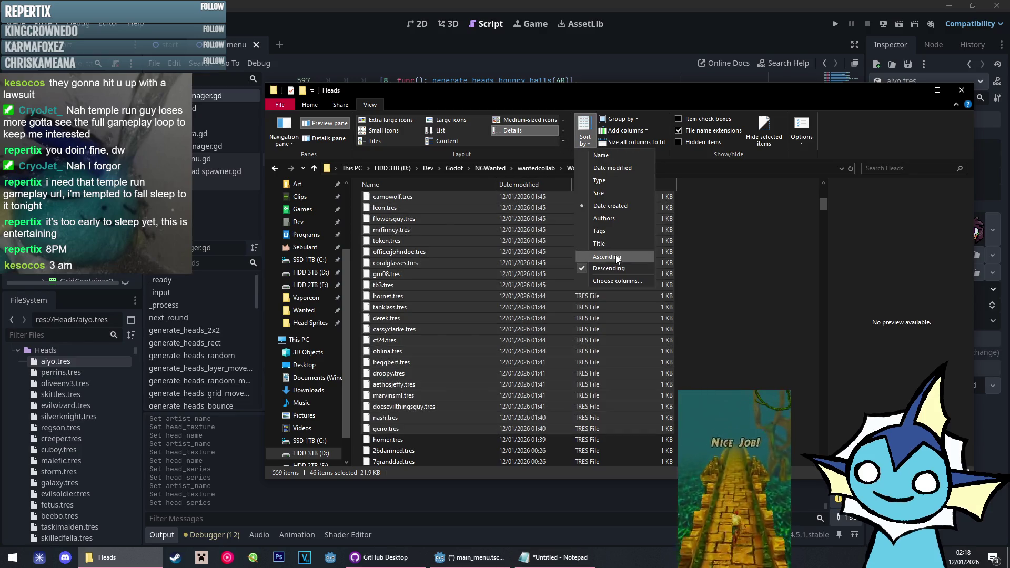
{"action": "left_click", "coordinate": [616, 254]}
{"action": "left_click_drag", "start_coordinate": [823, 204], "coordinate": [810, 441]}
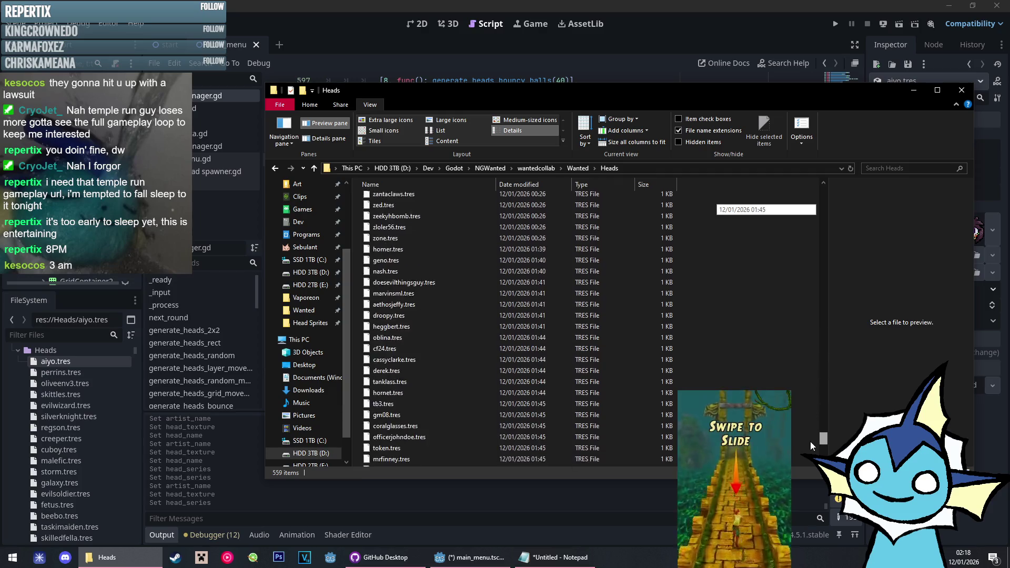
{"action": "scroll", "coordinate": [505, 421], "scroll_direction": "up", "scroll_amount": 7}
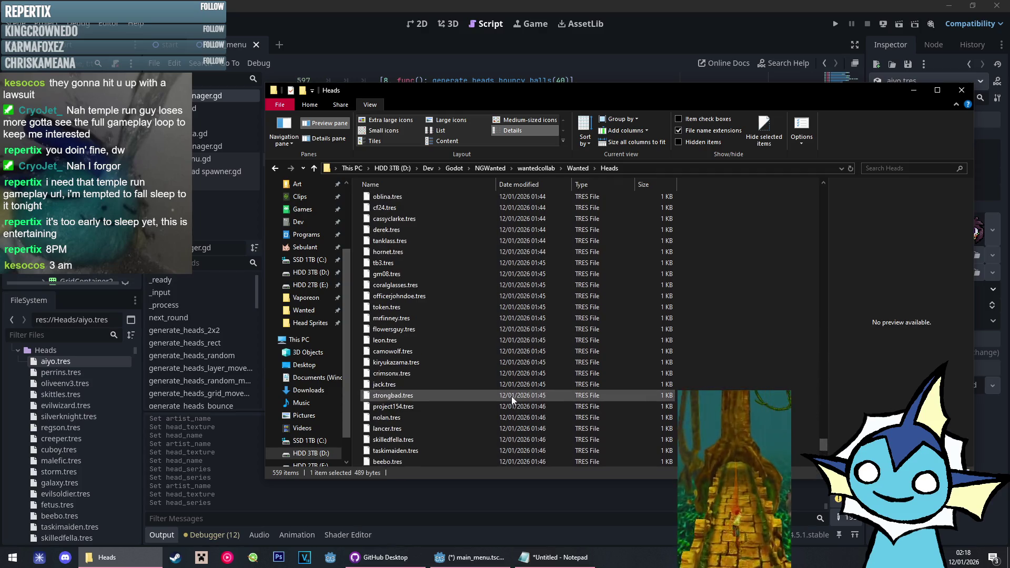
{"action": "left_click", "coordinate": [522, 351]}
{"action": "scroll", "coordinate": [491, 281], "scroll_direction": "up", "scroll_amount": 2}
{"action": "left_click", "coordinate": [491, 274]}
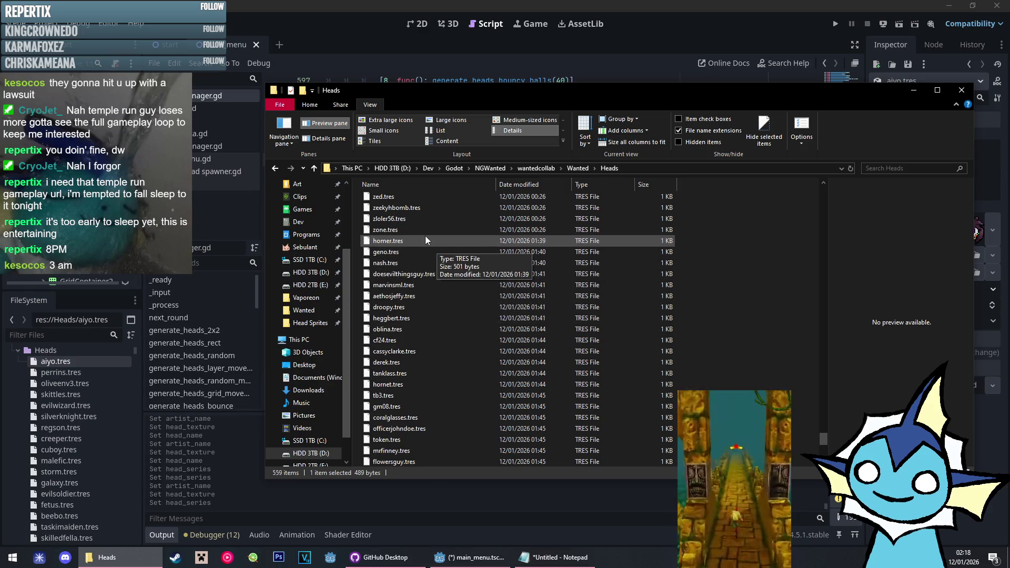
{"action": "left_click", "coordinate": [409, 239], "text": "shift"}
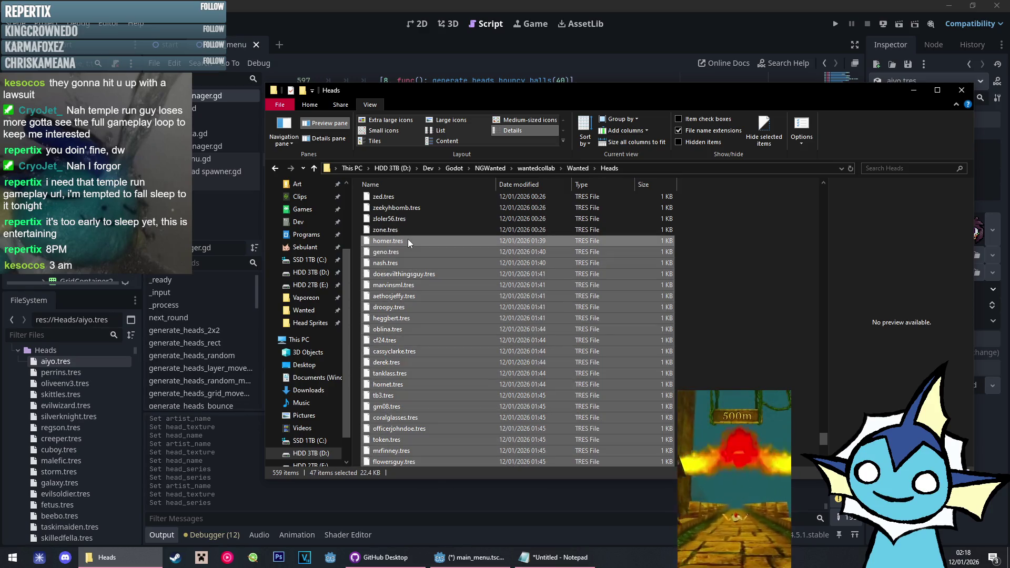
{"action": "scroll", "coordinate": [421, 243], "scroll_direction": "down", "scroll_amount": 4}
{"action": "scroll", "coordinate": [422, 244], "scroll_direction": "down", "scroll_amount": 5}
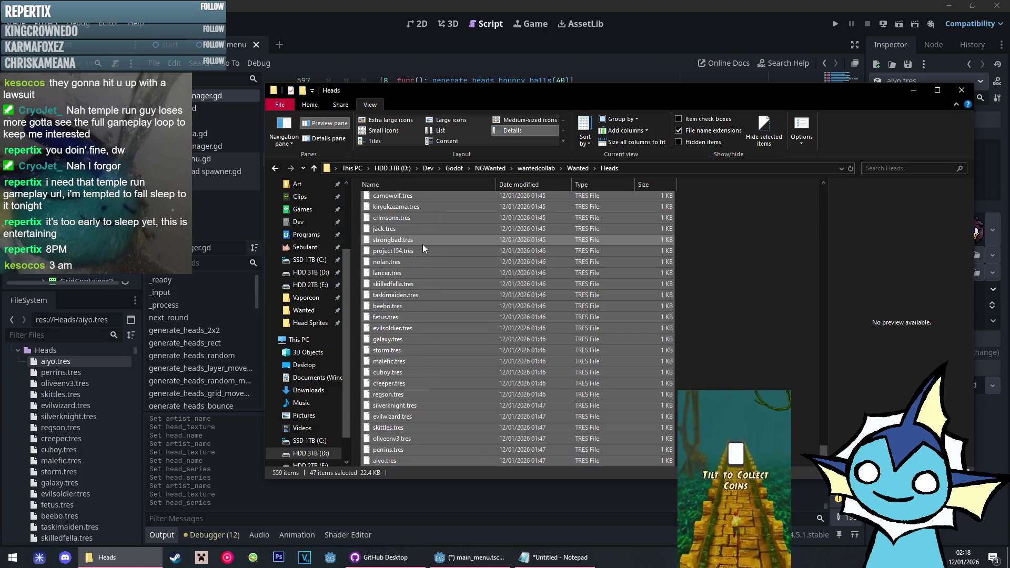
{"action": "scroll", "coordinate": [422, 244], "scroll_direction": "up", "scroll_amount": 8}
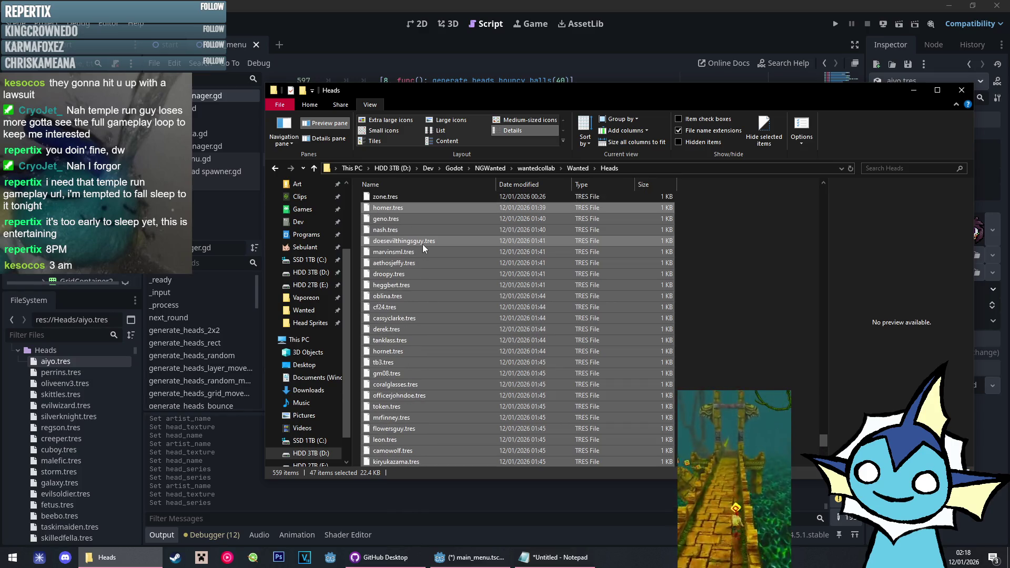
{"action": "scroll", "coordinate": [422, 246], "scroll_direction": "down", "scroll_amount": 1}
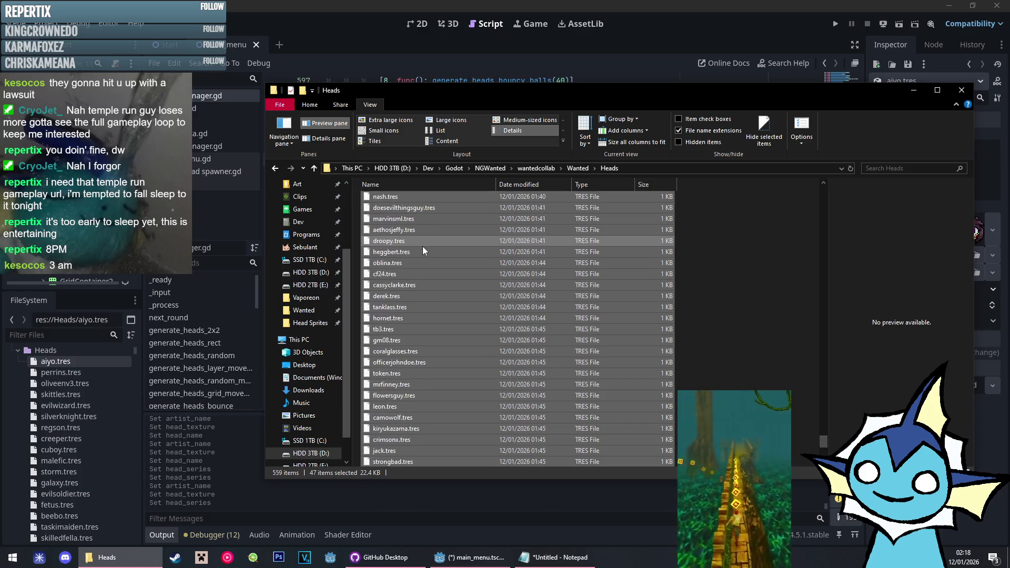
{"action": "scroll", "coordinate": [422, 247], "scroll_direction": "up", "scroll_amount": 4}
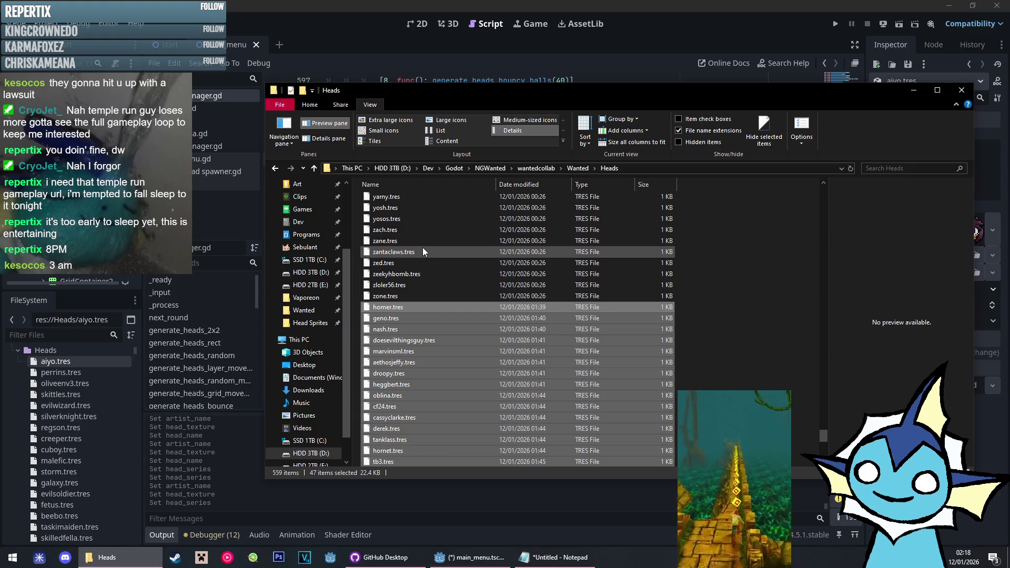
Re-sort the head files newest first and select a range down to homer.tres
{"action": "left_click", "coordinate": [585, 138]}
{"action": "left_click", "coordinate": [605, 266]}
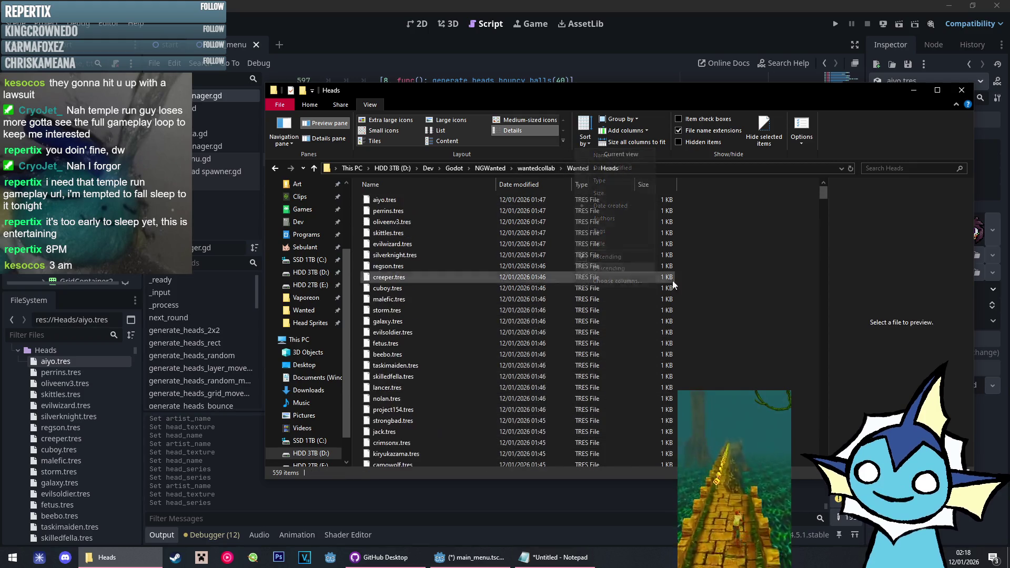
{"action": "scroll", "coordinate": [427, 347], "scroll_direction": "down", "scroll_amount": 9}
{"action": "left_click", "coordinate": [427, 348]}
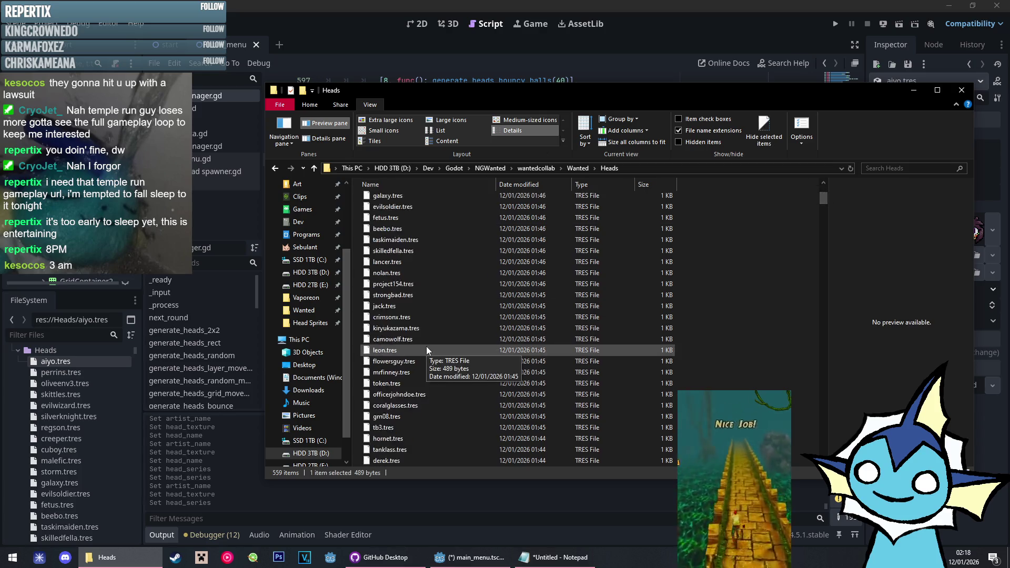
{"action": "left_click", "coordinate": [419, 383], "text": "shift"}
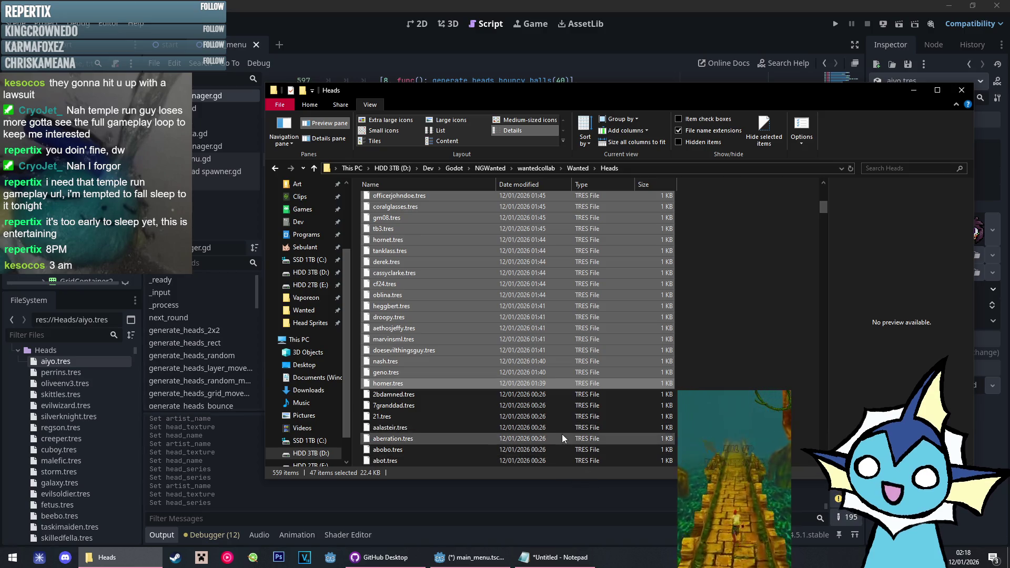
{"action": "scroll", "coordinate": [561, 433], "scroll_direction": "up", "scroll_amount": 9}
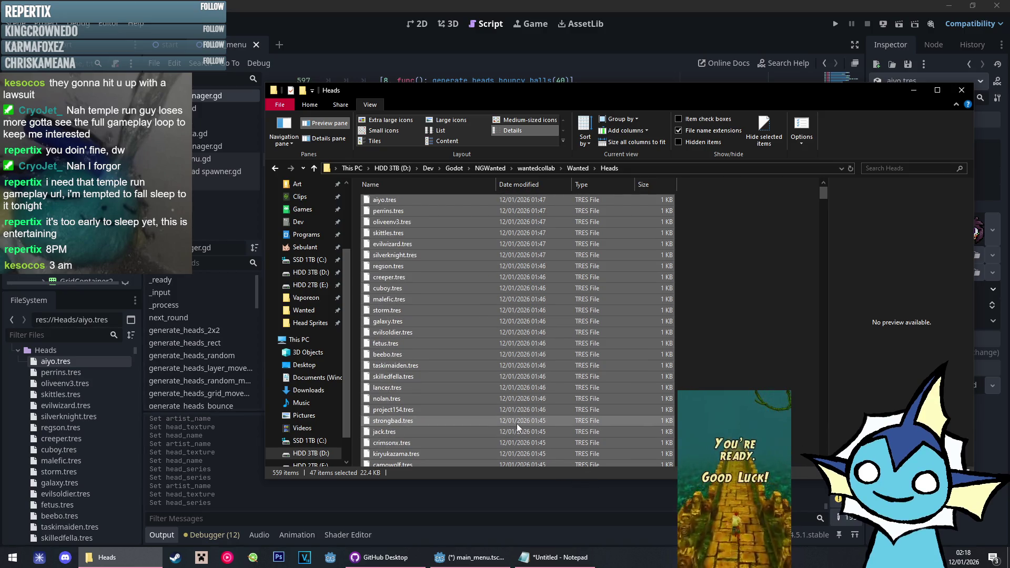
Clear the file selection and bring up the Notepad notes on new categories and head bans
{"action": "left_click", "coordinate": [711, 279]}
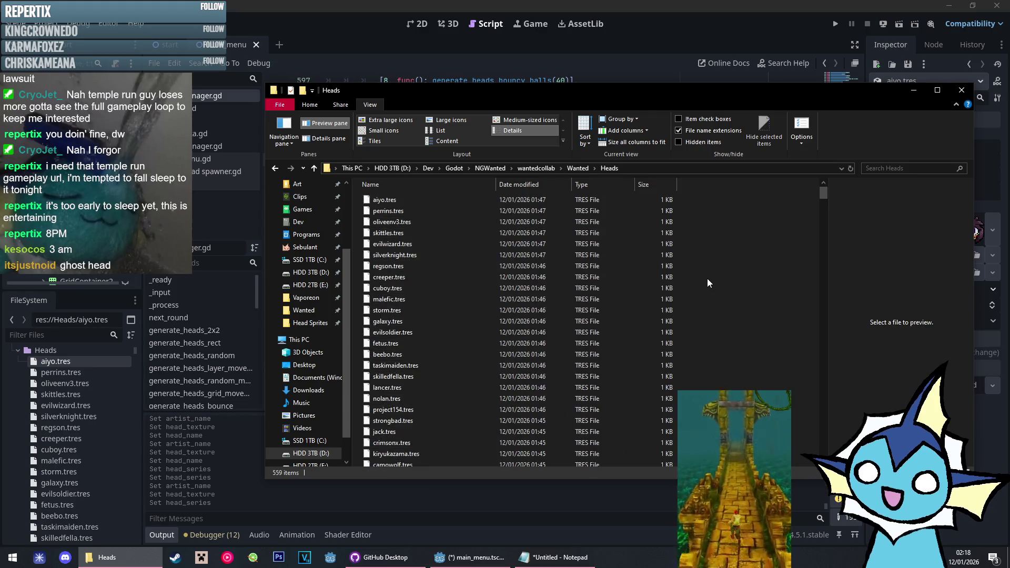
{"action": "left_click", "coordinate": [552, 4]}
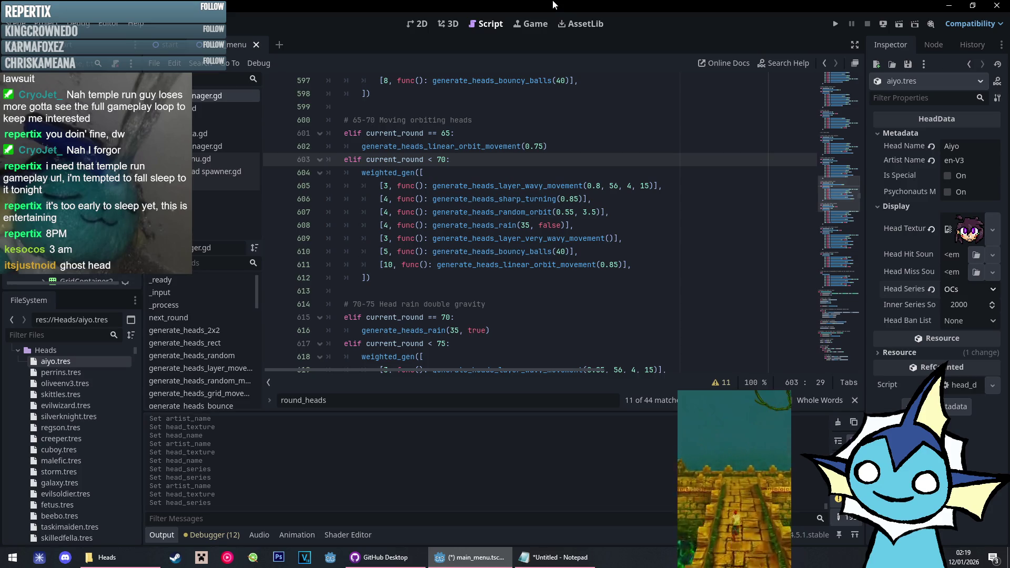
{"action": "left_click", "coordinate": [491, 279]}
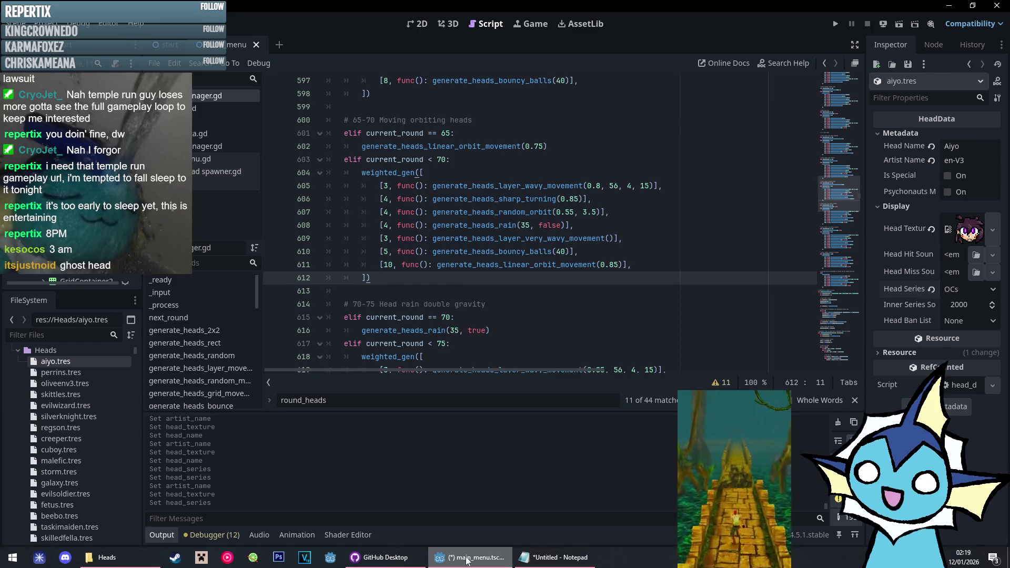
{"action": "left_click", "coordinate": [557, 557]}
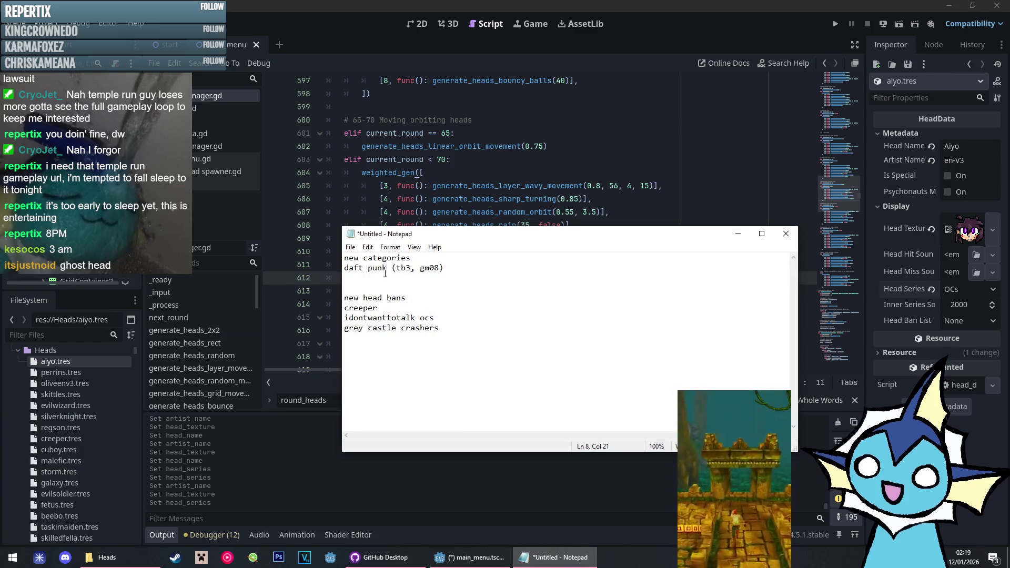
In a.gd, insert the series entry "Daft Punk:526" below Night In The Woods and save
{"action": "left_click", "coordinate": [199, 134]}
{"action": "scroll", "coordinate": [405, 230], "scroll_direction": "down", "scroll_amount": 7}
{"action": "left_click", "coordinate": [461, 238]}
{"action": "key", "text": "Return"}
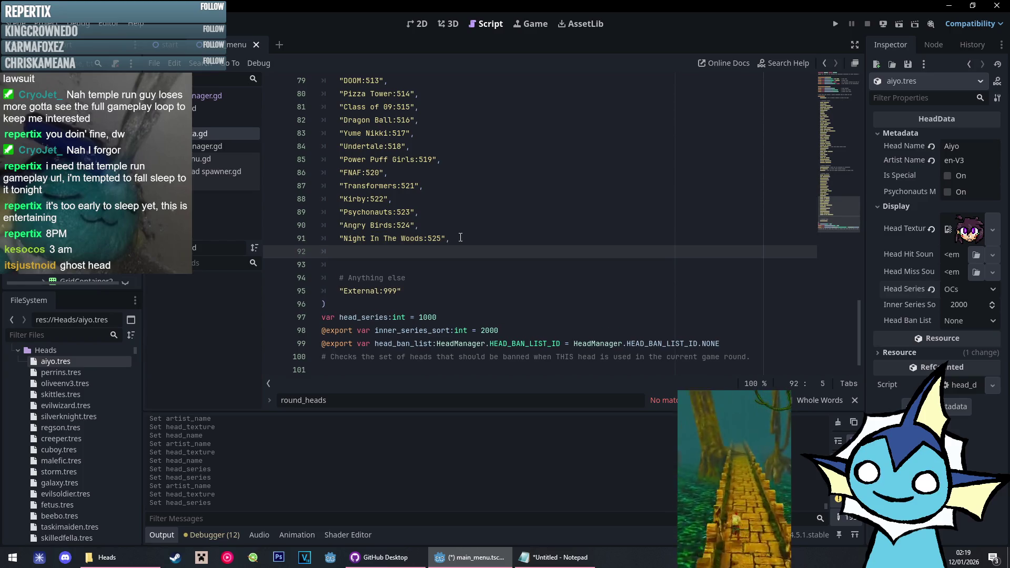
{"action": "type", "text": "\"Daft Punk:"}
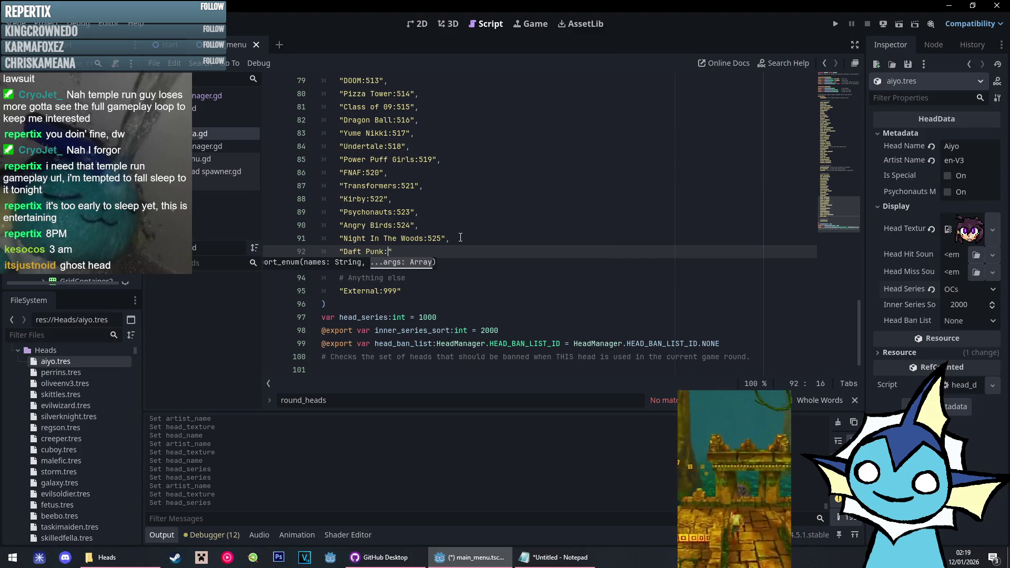
{"action": "type", "text": "\""}
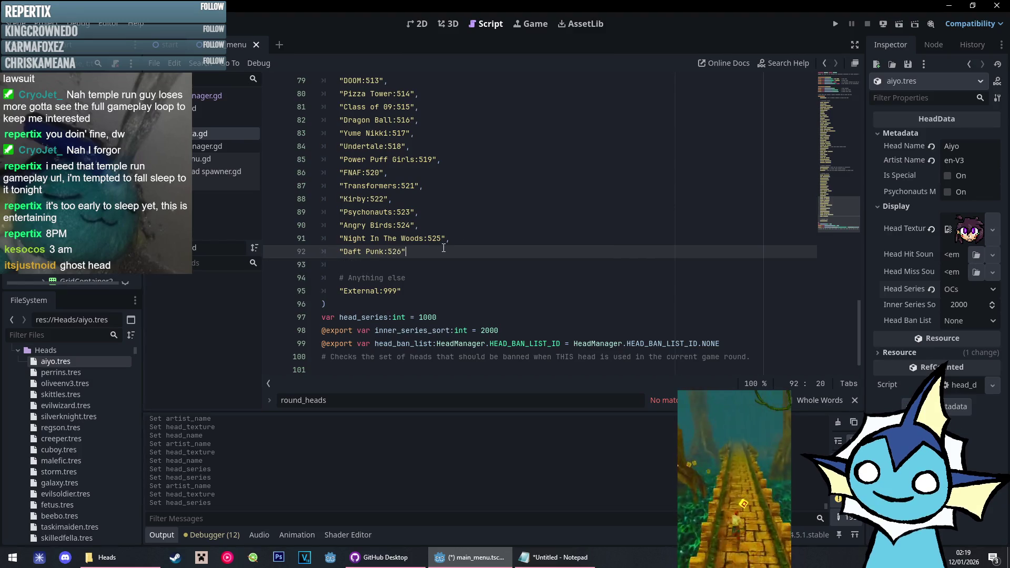
{"action": "scroll", "coordinate": [444, 248], "scroll_direction": "up", "scroll_amount": 5}
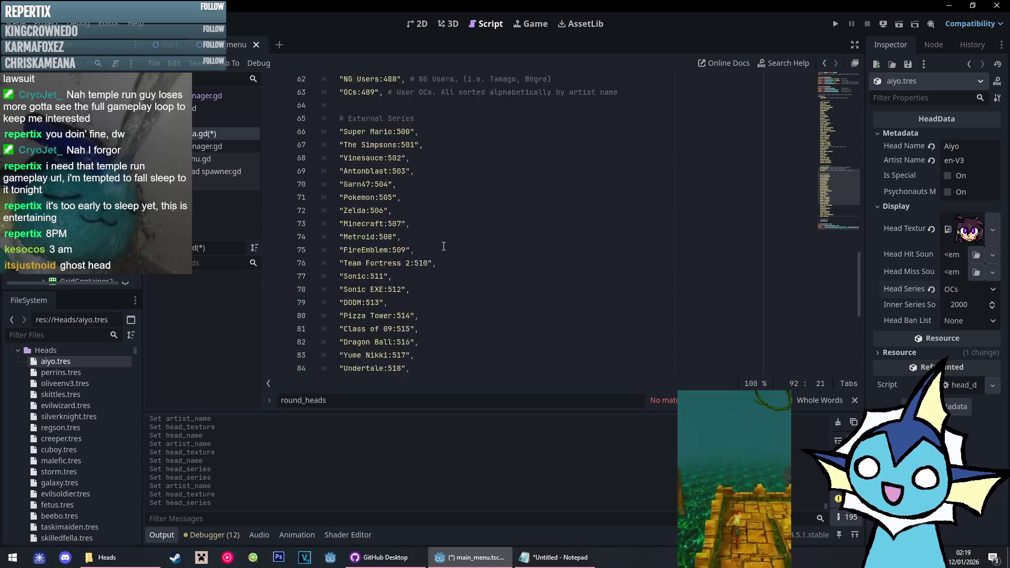
{"action": "scroll", "coordinate": [444, 246], "scroll_direction": "down", "scroll_amount": 5}
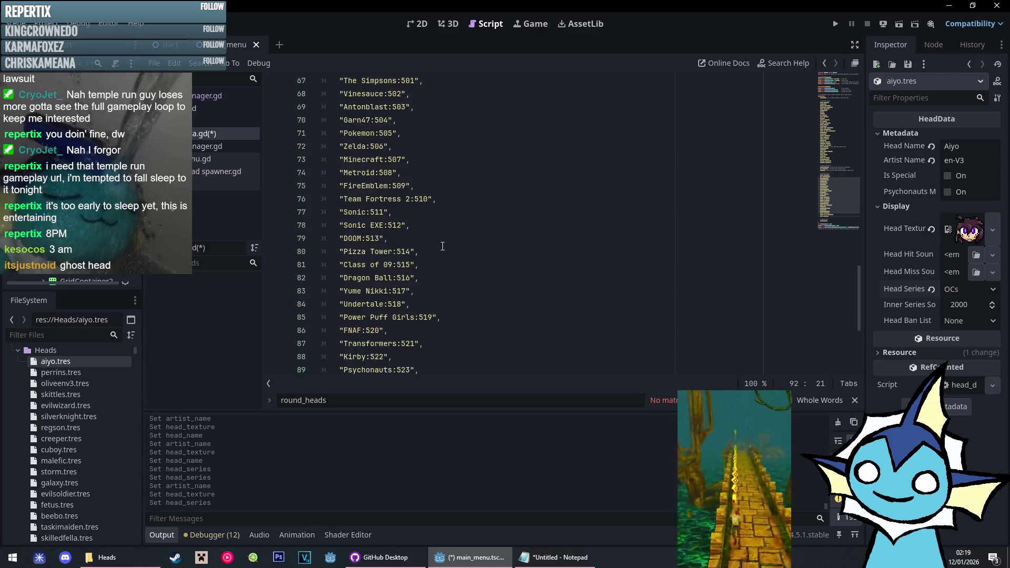
{"action": "scroll", "coordinate": [441, 245], "scroll_direction": "up", "scroll_amount": 20}
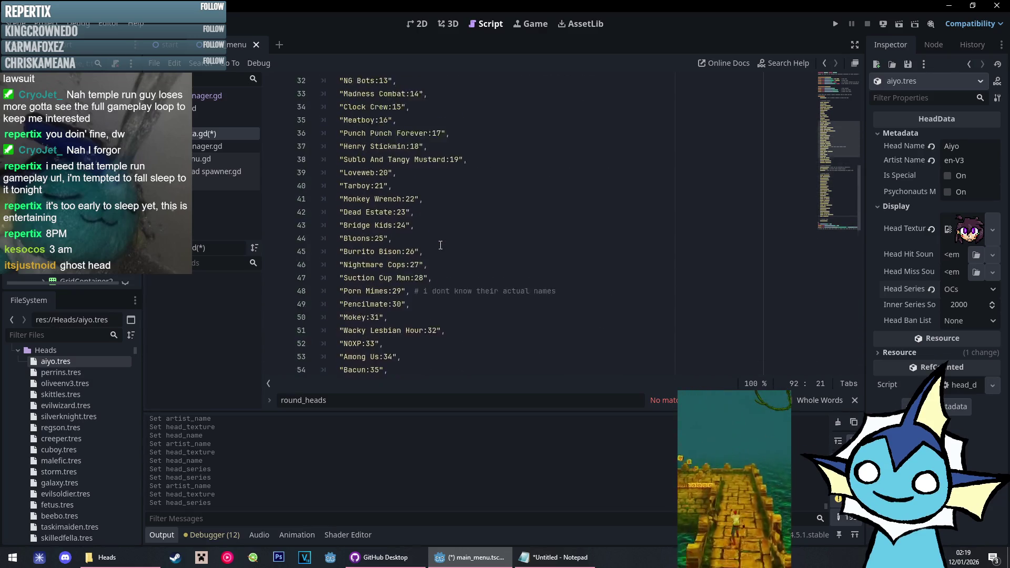
{"action": "scroll", "coordinate": [440, 244], "scroll_direction": "down", "scroll_amount": 8}
{"action": "key", "text": "ctrl+s"}
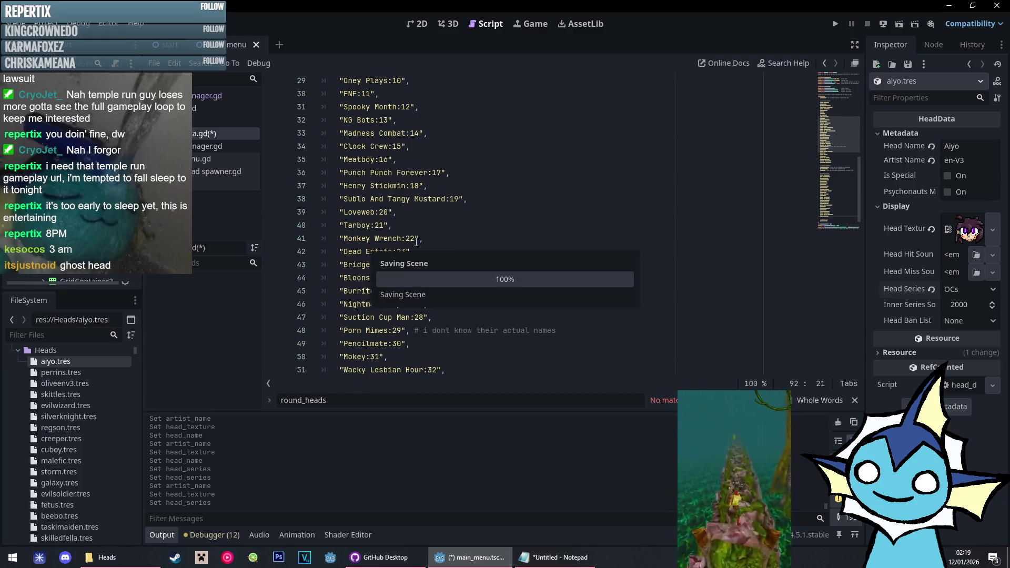
Set gm08.tres's Head Series to Daft Punk in the Inspector
{"action": "scroll", "coordinate": [61, 431], "scroll_direction": "down", "scroll_amount": 3}
{"action": "scroll", "coordinate": [61, 431], "scroll_direction": "down", "scroll_amount": 5}
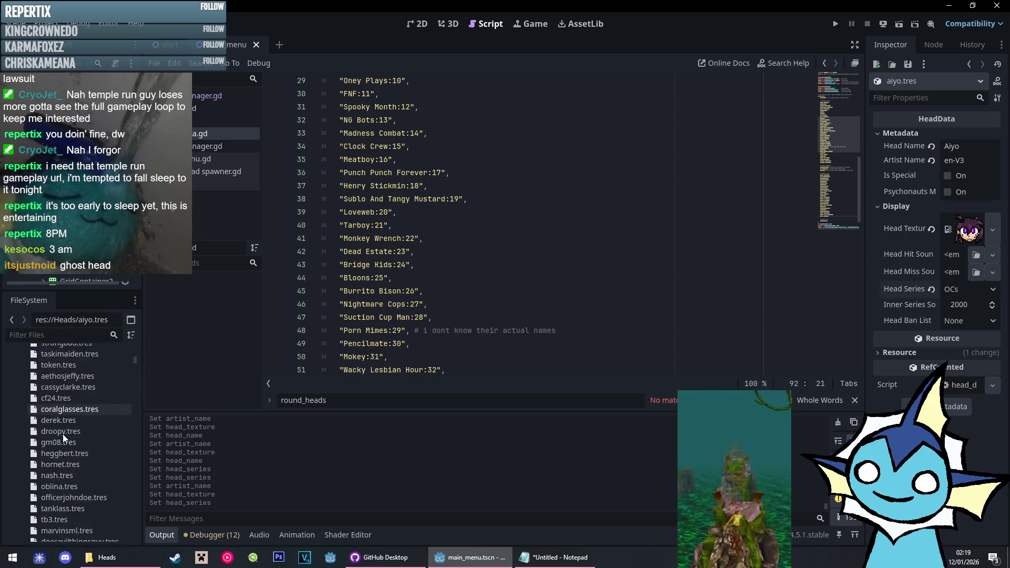
{"action": "left_click", "coordinate": [61, 419]}
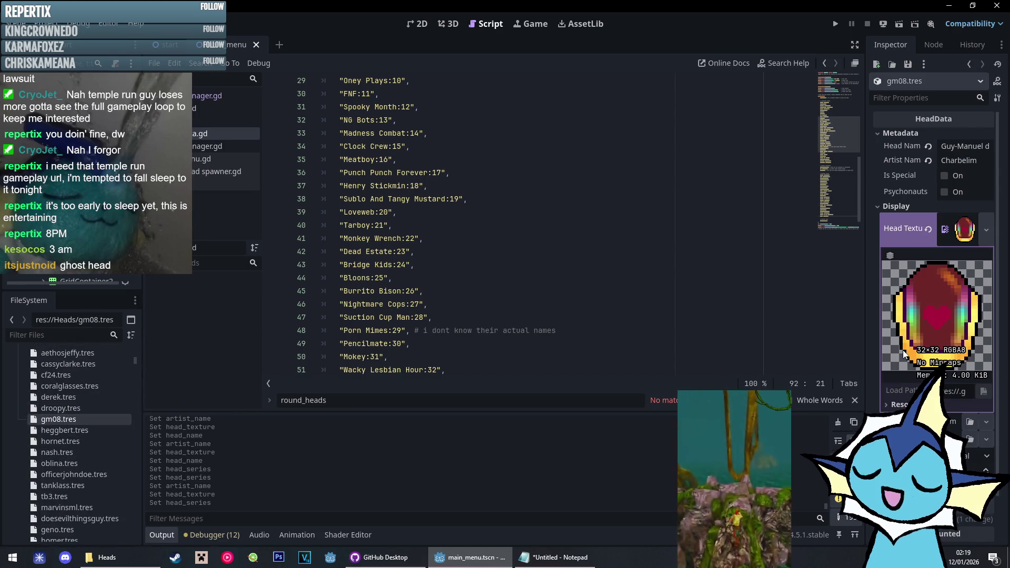
{"action": "left_click", "coordinate": [968, 457]}
{"action": "scroll", "coordinate": [967, 457], "scroll_direction": "down", "scroll_amount": 5}
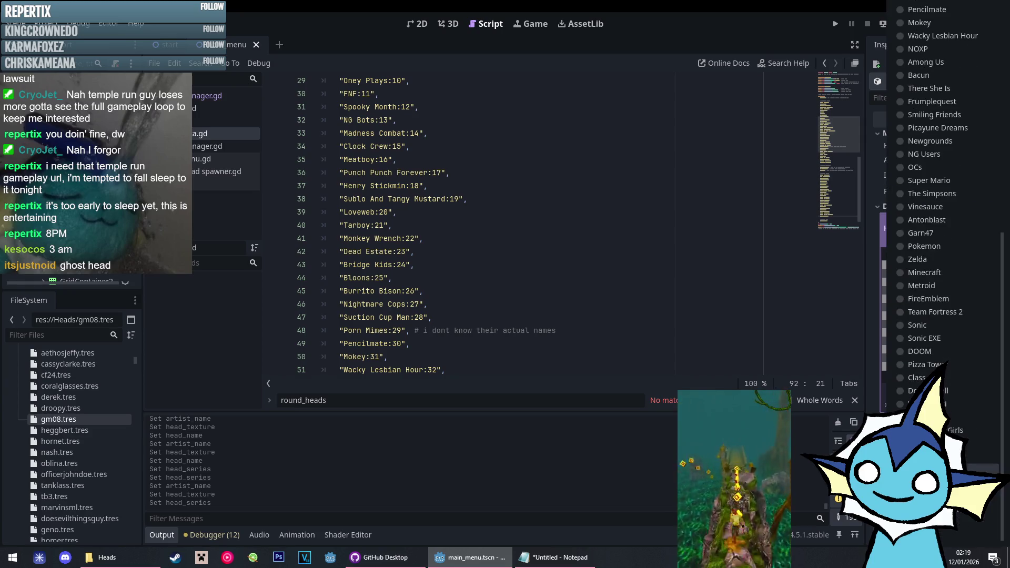
{"action": "left_click", "coordinate": [967, 457]}
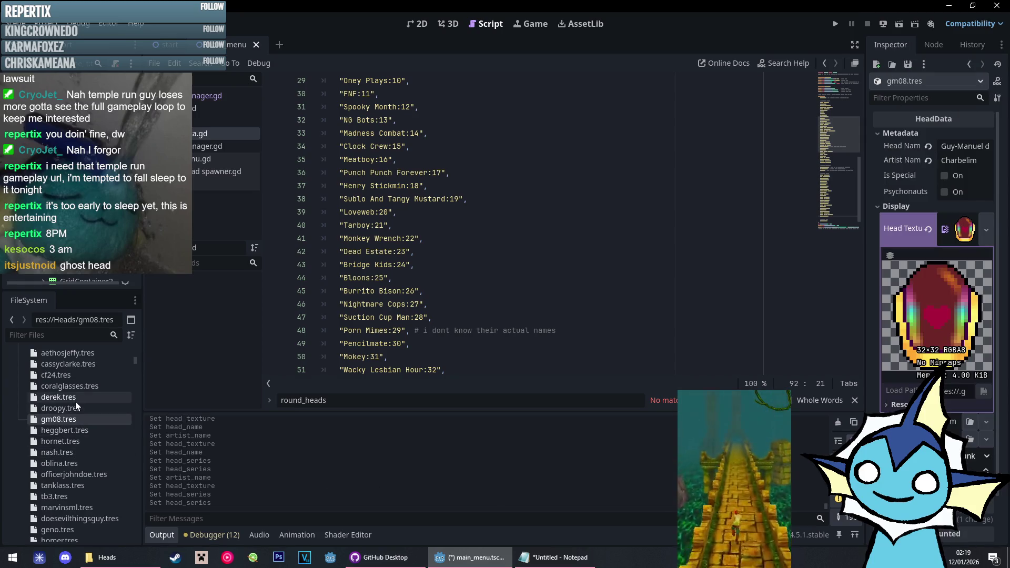
Set tb3.tres's Head Series to Daft Punk and run the game with F5
{"action": "left_click", "coordinate": [58, 496]}
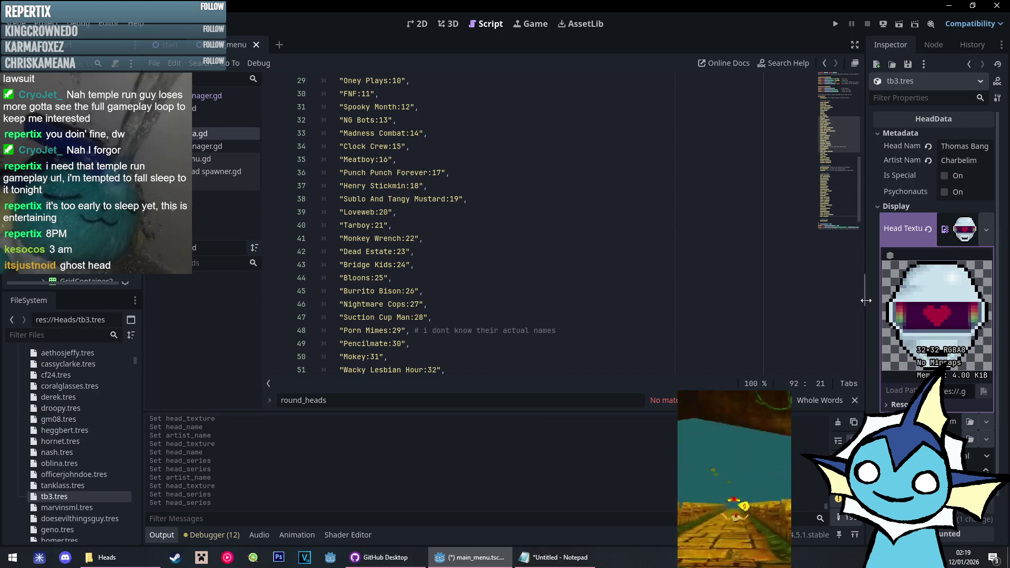
{"action": "left_click", "coordinate": [968, 457]}
{"action": "scroll", "coordinate": [944, 366], "scroll_direction": "down", "scroll_amount": 5}
{"action": "left_click", "coordinate": [943, 366]}
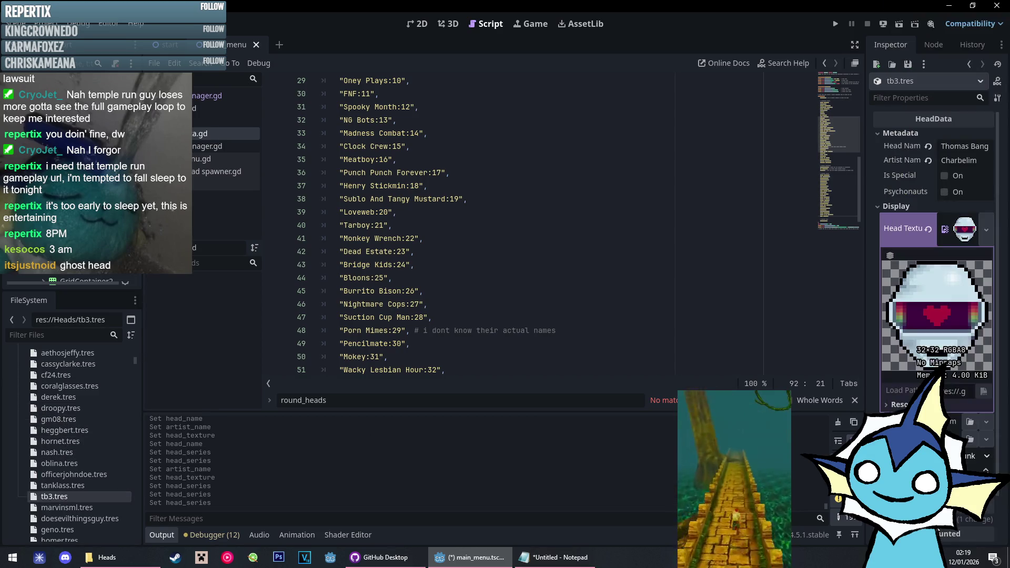
{"action": "left_click", "coordinate": [468, 290]}
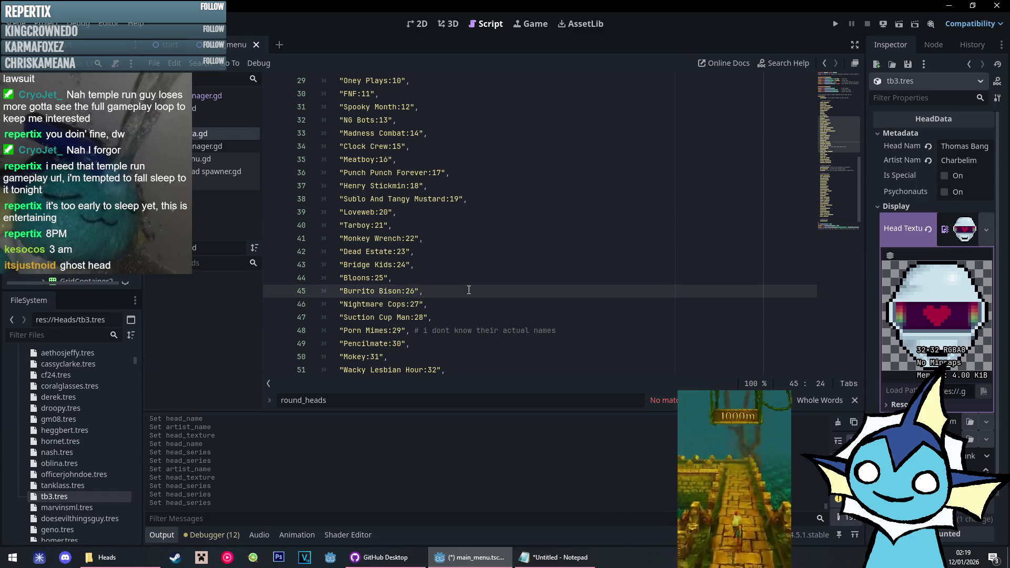
{"action": "key", "text": "F5"}
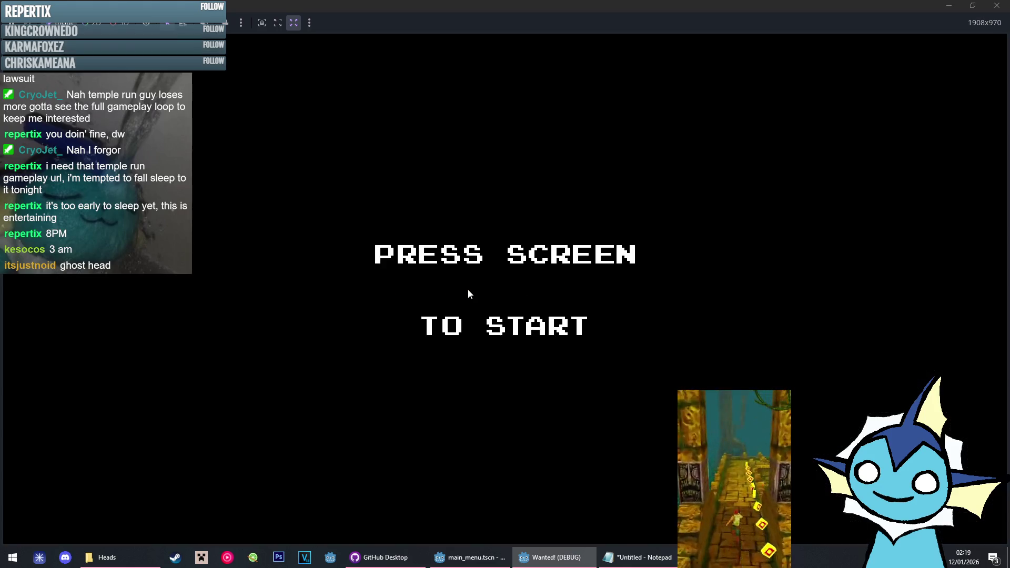
Lower the music volume in the game's options and return to the main menu
{"action": "left_click", "coordinate": [468, 289]}
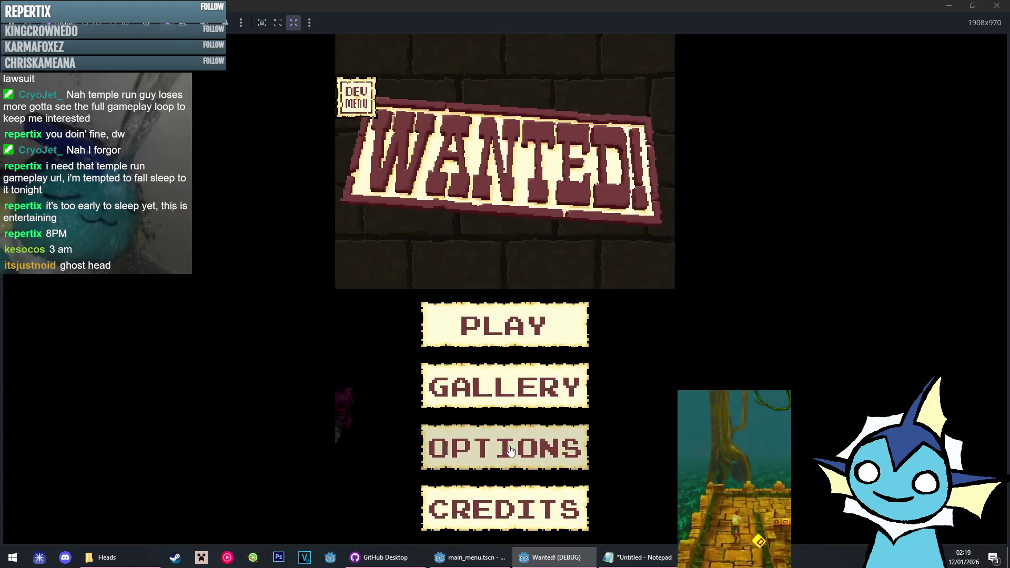
{"action": "left_click", "coordinate": [511, 447]}
{"action": "left_click_drag", "start_coordinate": [482, 499], "coordinate": [363, 494]}
{"action": "left_click", "coordinate": [411, 273]}
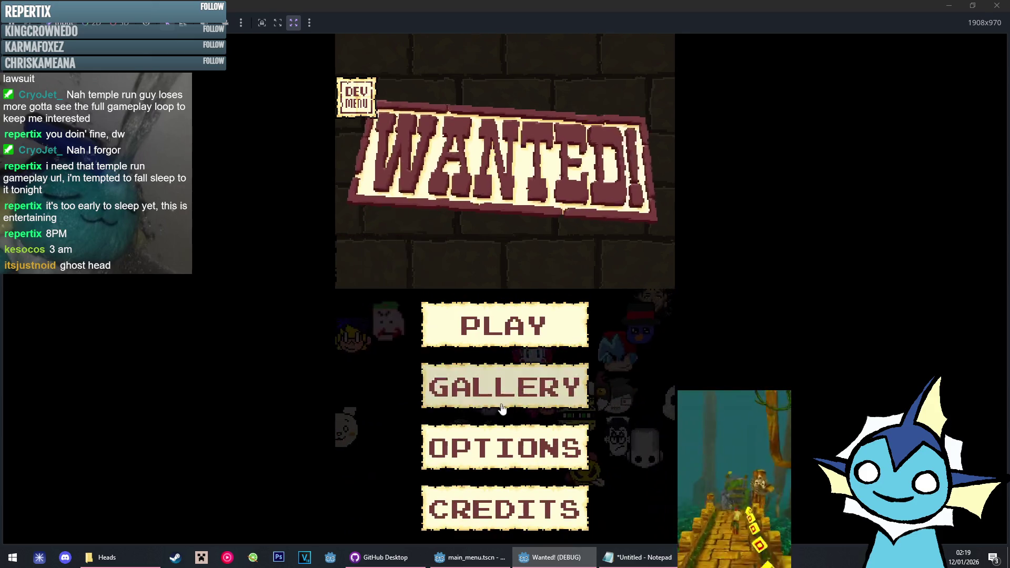
In the head gallery, view the Vile, Venom, Token, Tawna, Strong Bad and Squidward posters
{"action": "left_click", "coordinate": [502, 410]}
{"action": "scroll", "coordinate": [646, 532], "scroll_direction": "down", "scroll_amount": 5}
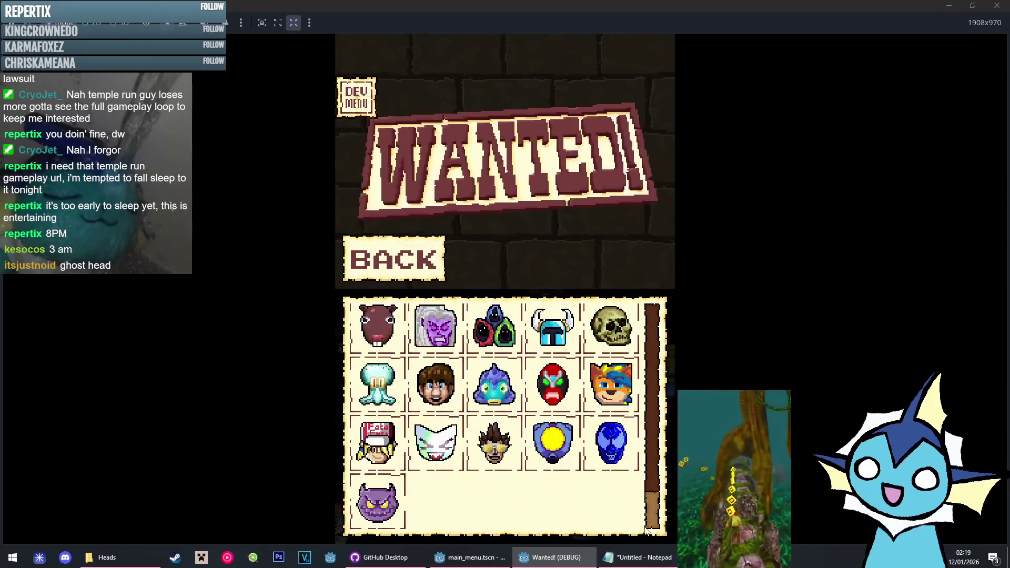
{"action": "left_click", "coordinate": [389, 506]}
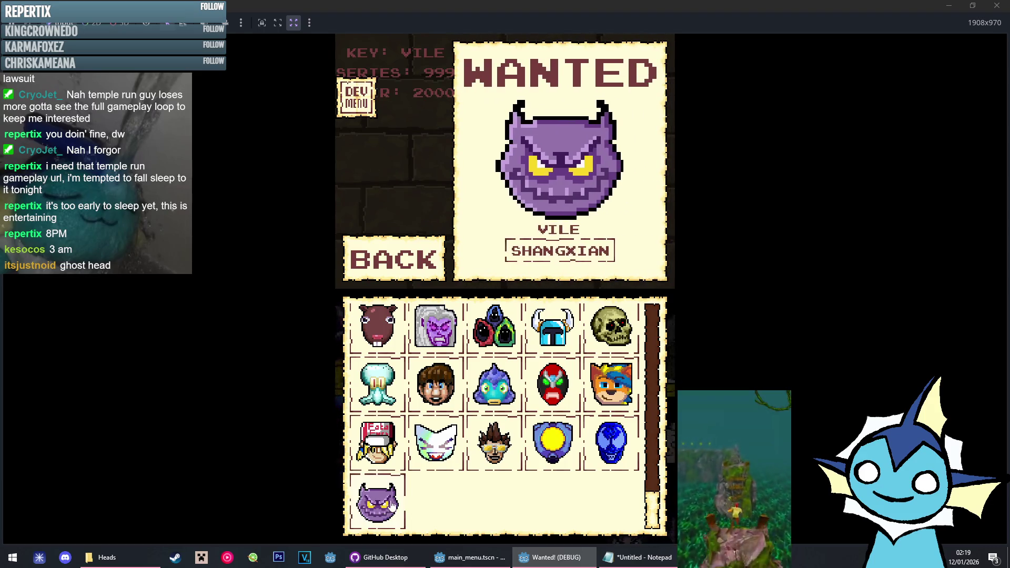
{"action": "left_click", "coordinate": [611, 442]}
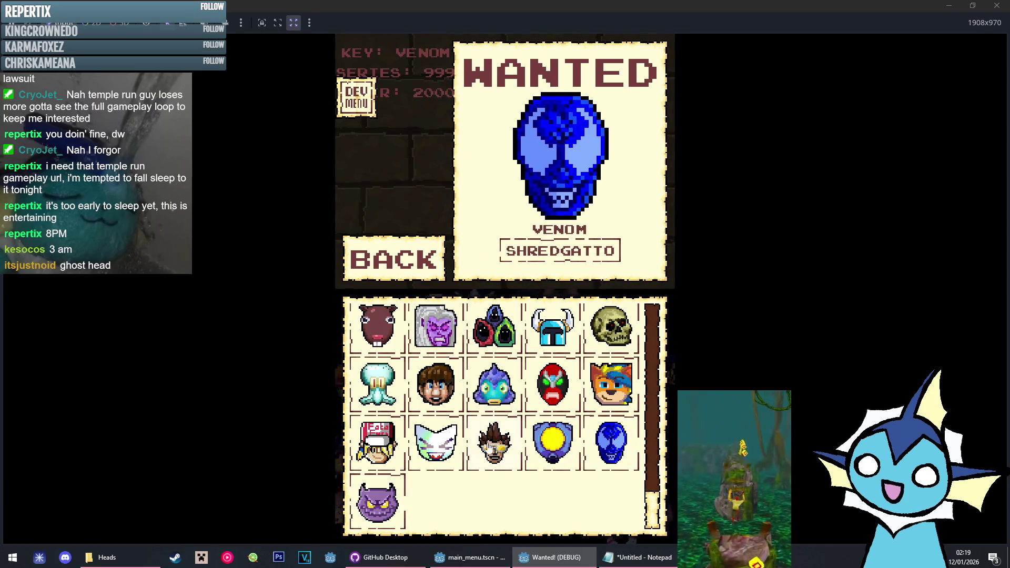
{"action": "left_click", "coordinate": [435, 442]}
{"action": "scroll", "coordinate": [526, 447], "scroll_direction": "up", "scroll_amount": 1}
{"action": "left_click", "coordinate": [608, 453]}
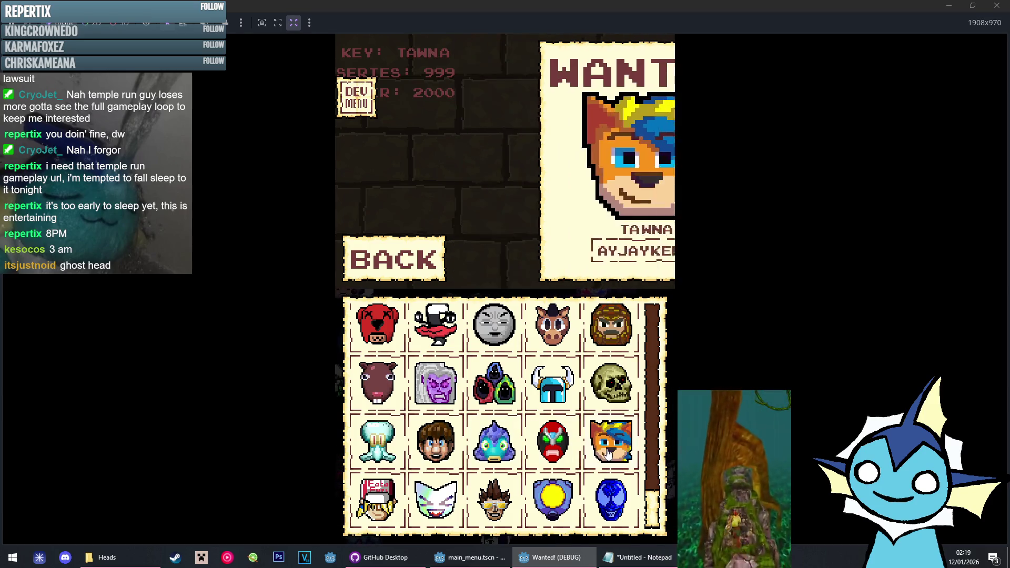
{"action": "left_click", "coordinate": [553, 442]}
{"action": "left_click", "coordinate": [377, 442]}
{"action": "scroll", "coordinate": [415, 403], "scroll_direction": "up", "scroll_amount": 1}
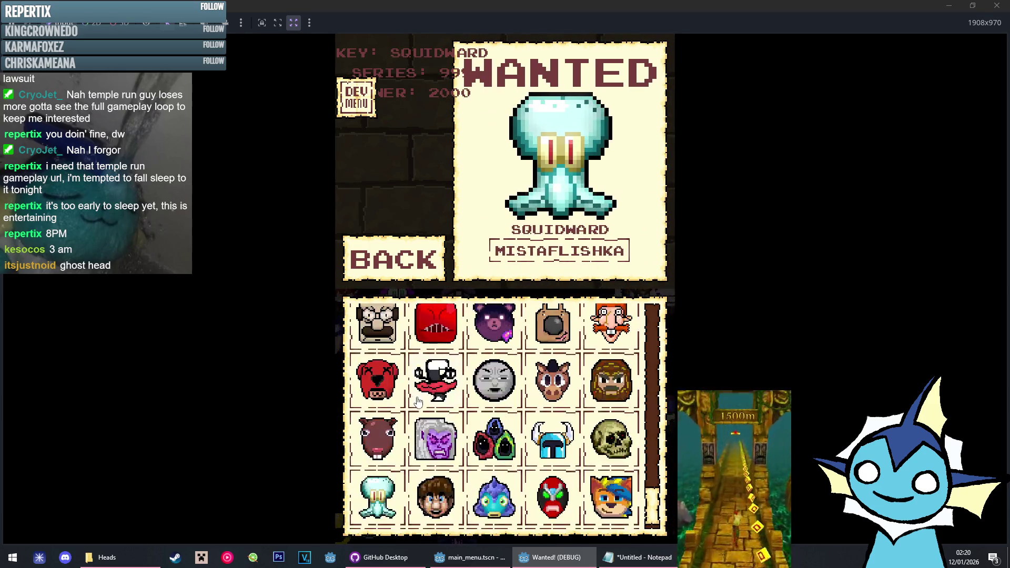
{"action": "scroll", "coordinate": [415, 402], "scroll_direction": "down", "scroll_amount": 2}
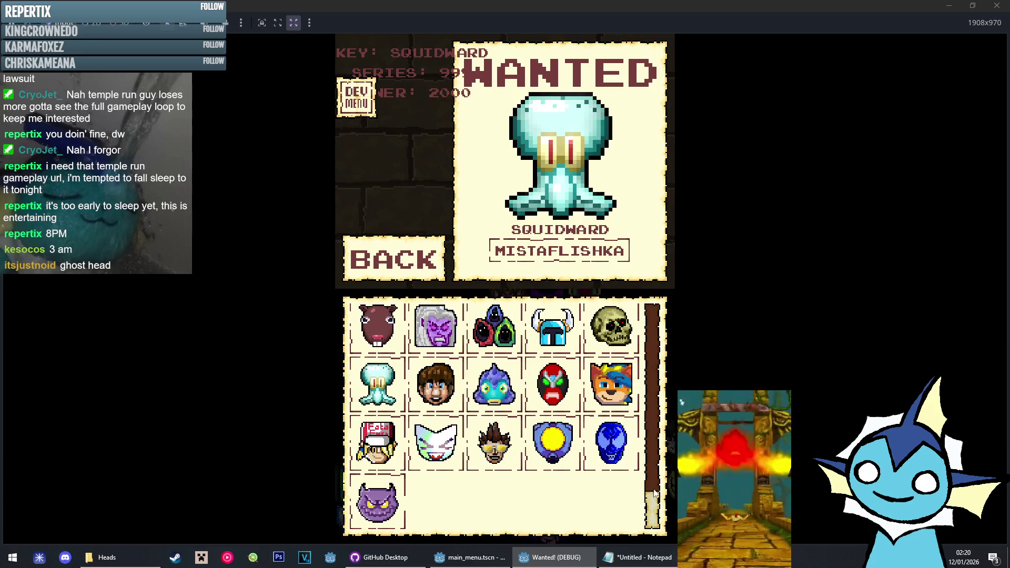
{"action": "scroll", "coordinate": [654, 495], "scroll_direction": "up", "scroll_amount": 5}
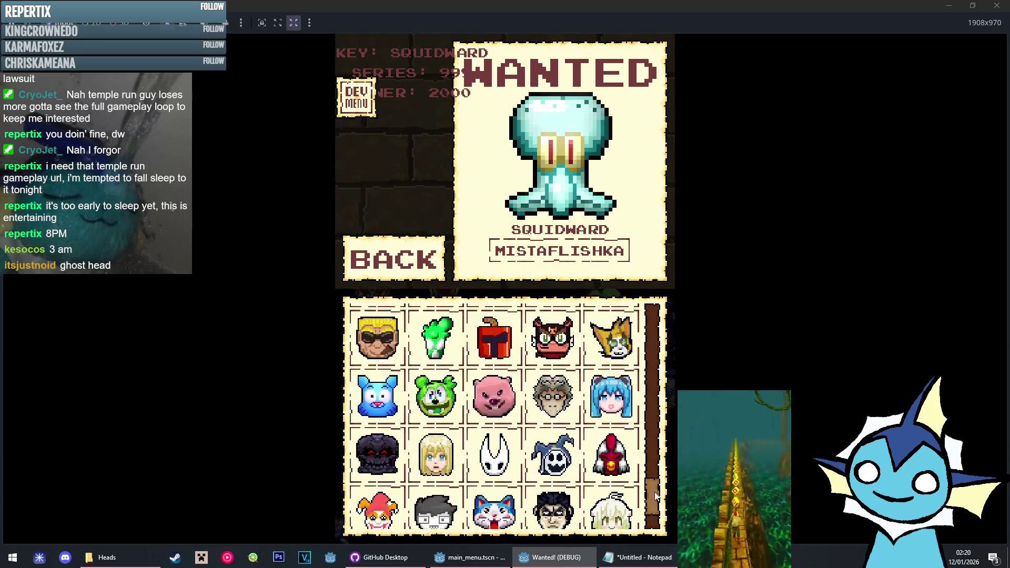
{"action": "scroll", "coordinate": [655, 492], "scroll_direction": "up", "scroll_amount": 5}
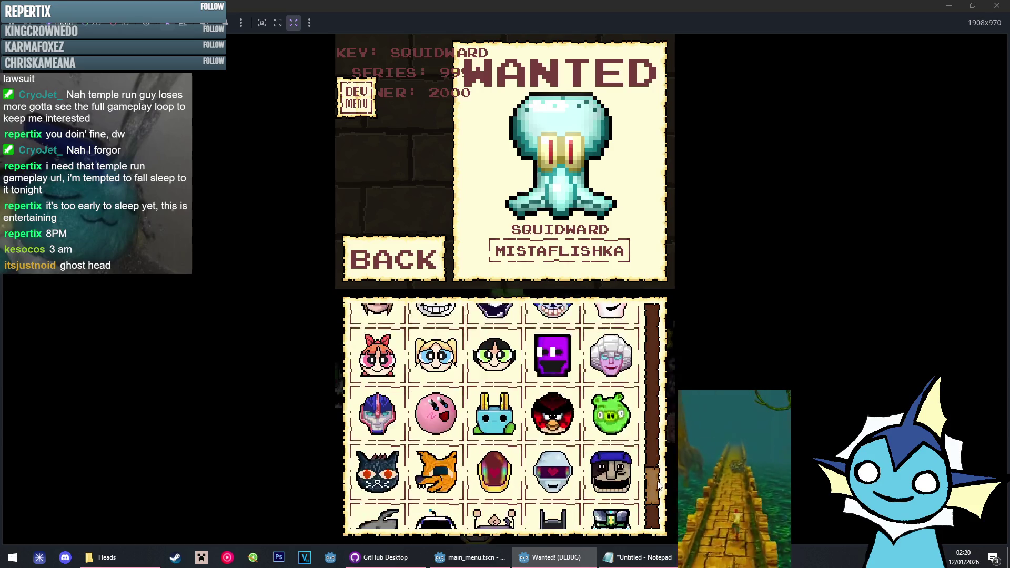
{"action": "scroll", "coordinate": [657, 486], "scroll_direction": "down", "scroll_amount": 1}
Check the GM08, TB3 and Gregg posters to confirm series 526
{"action": "left_click", "coordinate": [493, 436]}
{"action": "left_click", "coordinate": [552, 436]}
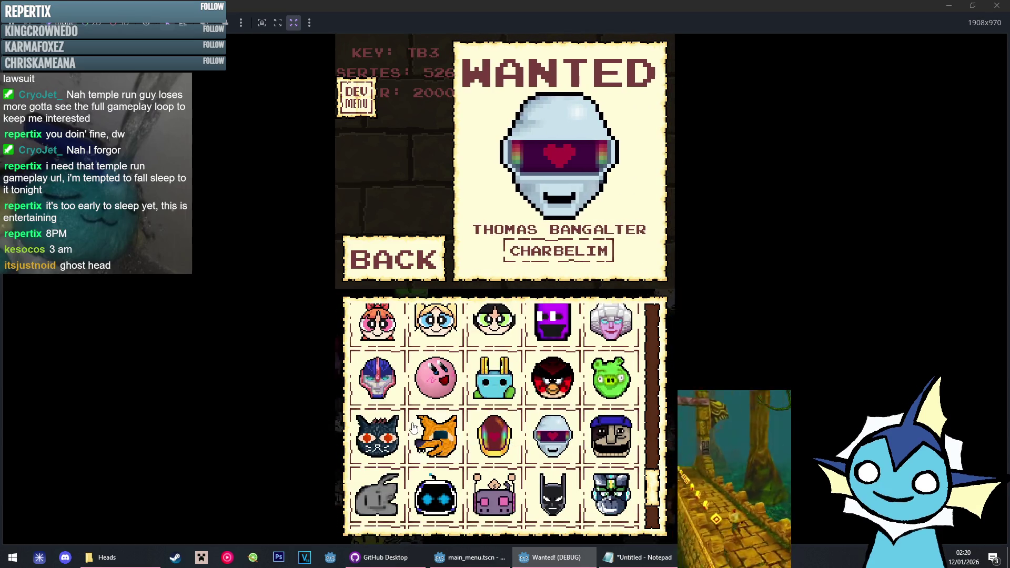
{"action": "left_click", "coordinate": [428, 446]}
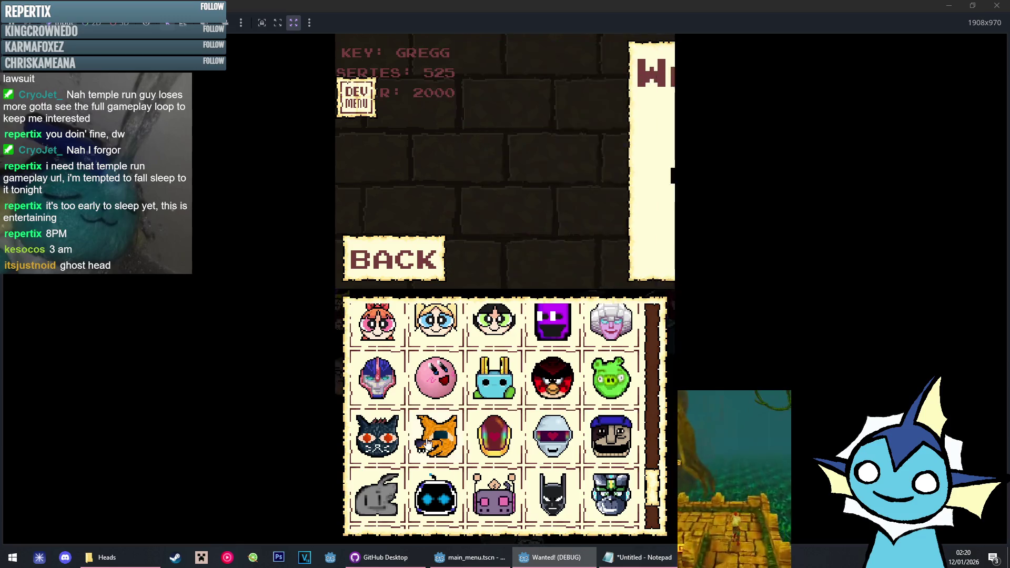
{"action": "left_click", "coordinate": [482, 435]}
{"action": "left_click", "coordinate": [482, 434]}
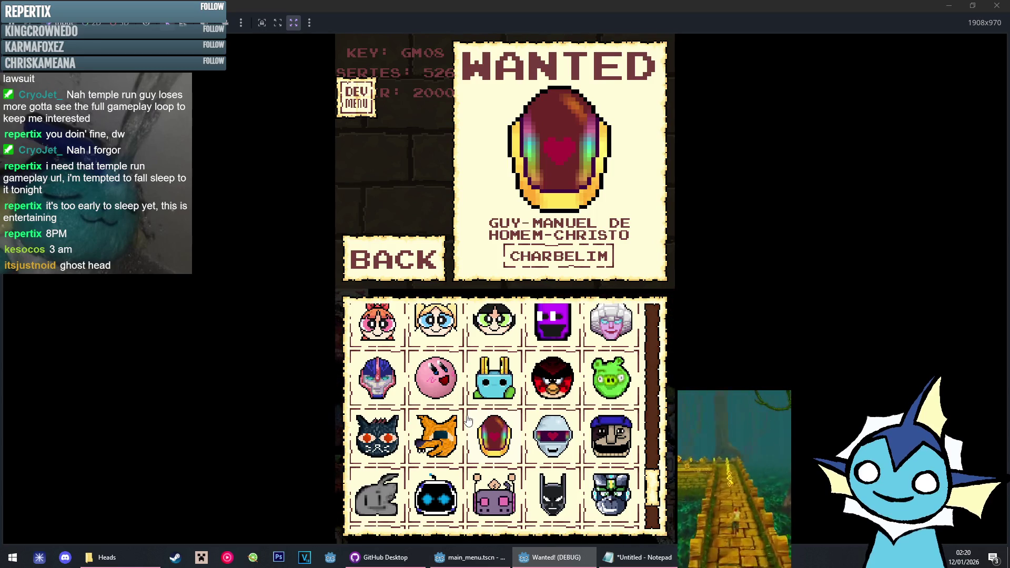
{"action": "scroll", "coordinate": [469, 420], "scroll_direction": "up", "scroll_amount": 1}
{"action": "scroll", "coordinate": [443, 425], "scroll_direction": "down", "scroll_amount": 2}
View the Aethos Jeffy, Apple and Bill Grey posters
{"action": "left_click", "coordinate": [512, 378]}
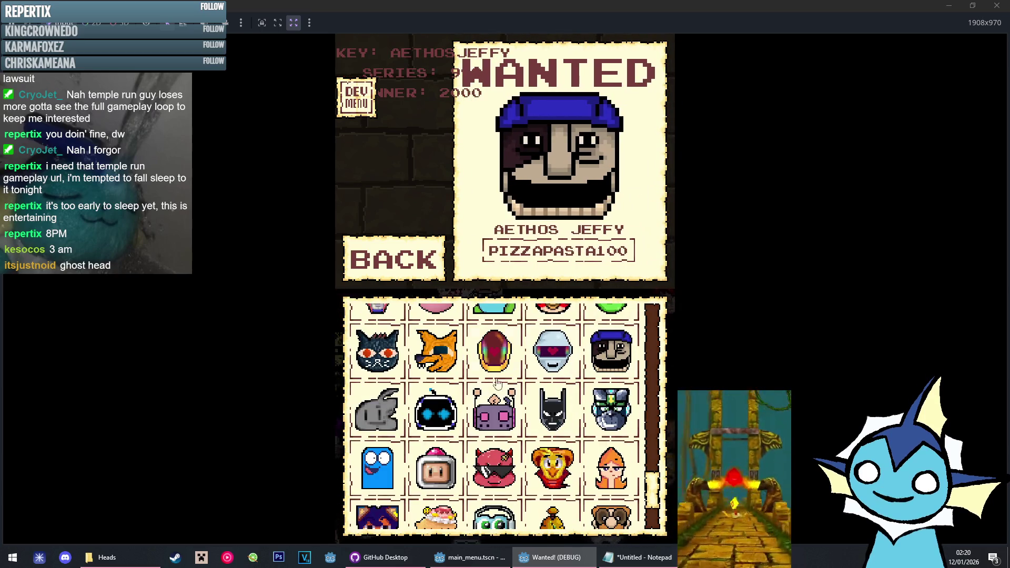
{"action": "left_click", "coordinate": [377, 410]}
{"action": "scroll", "coordinate": [613, 395], "scroll_direction": "down", "scroll_amount": 1}
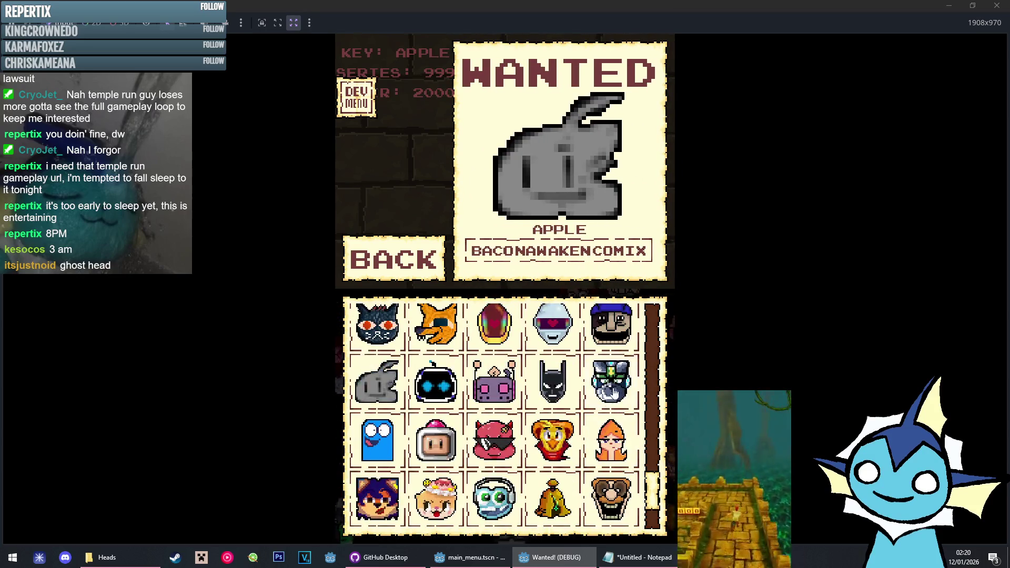
{"action": "left_click", "coordinate": [613, 394]}
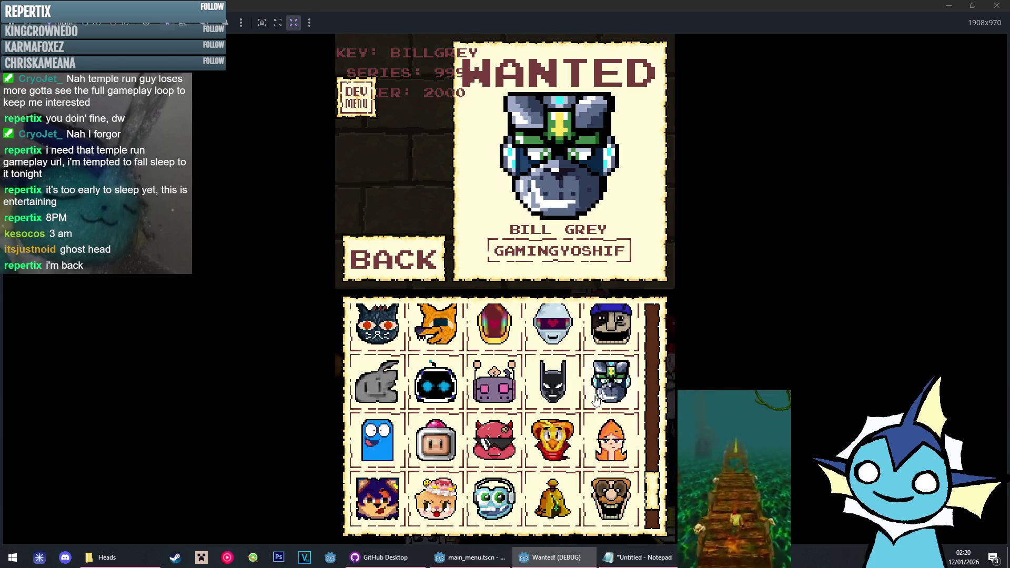
{"action": "scroll", "coordinate": [603, 412], "scroll_direction": "up", "scroll_amount": 2}
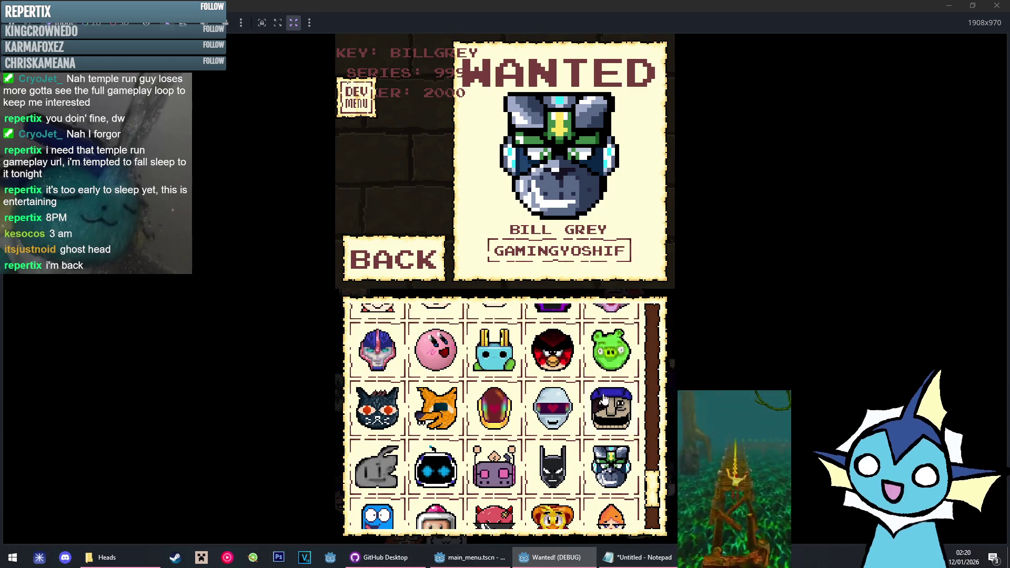
Compare the Thomas Bangalter and Guy-Manuel de Homem-Christo posters, ending on Guy-Manuel
{"action": "left_click", "coordinate": [566, 403]}
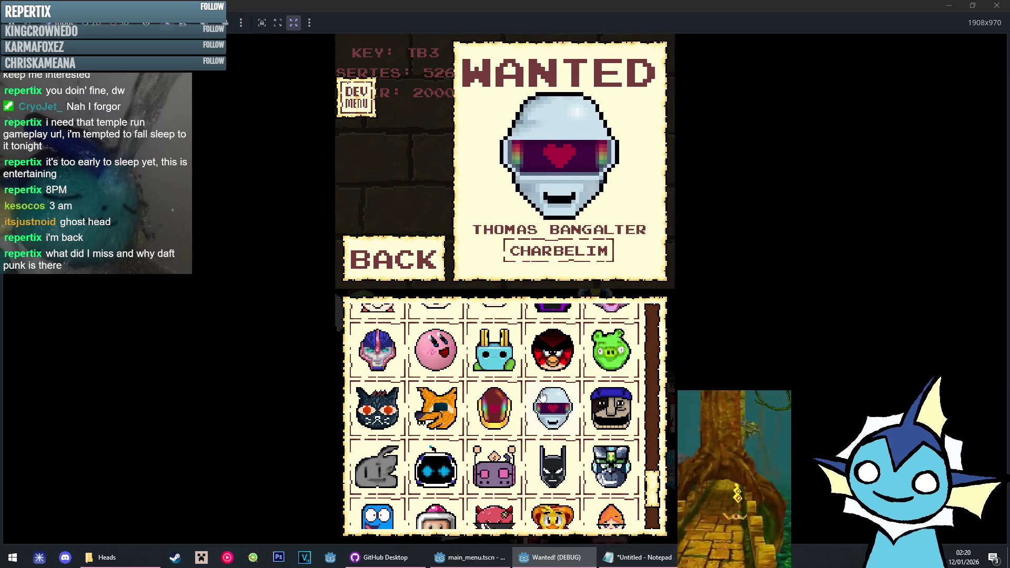
{"action": "left_click", "coordinate": [505, 406]}
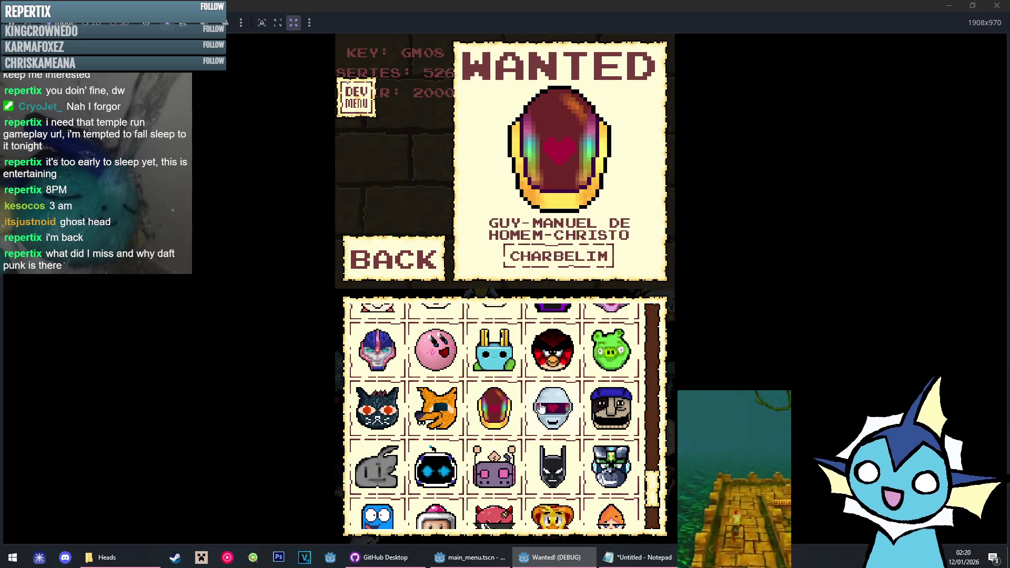
{"action": "left_click", "coordinate": [542, 406]}
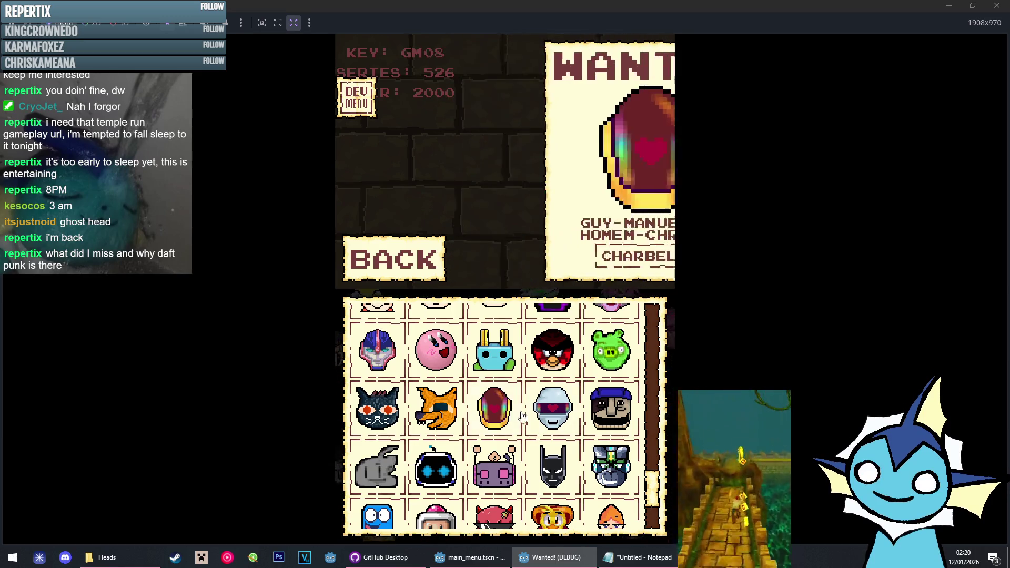
{"action": "left_click", "coordinate": [521, 414]}
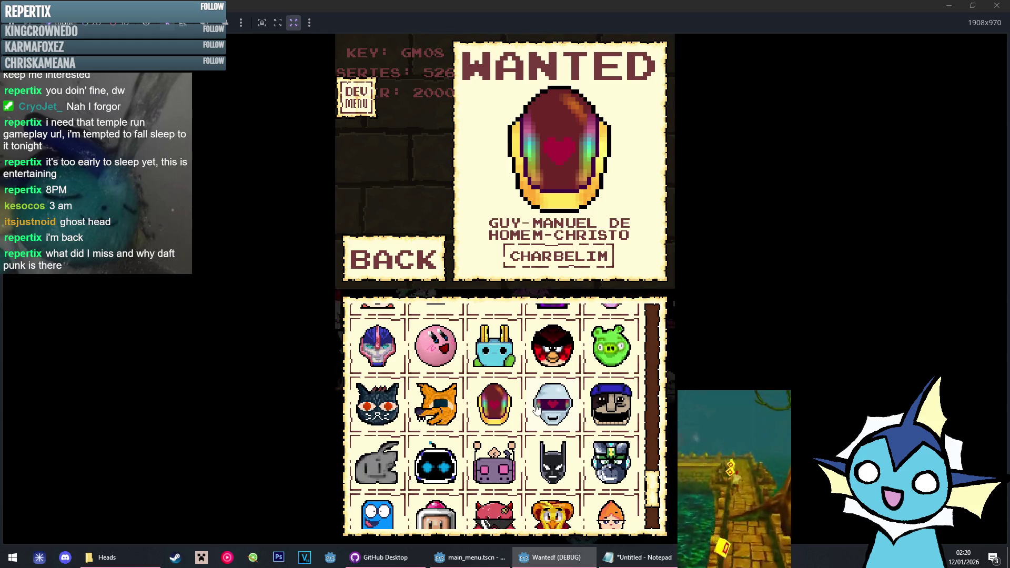
{"action": "left_click", "coordinate": [544, 408]}
{"action": "left_click", "coordinate": [497, 405]}
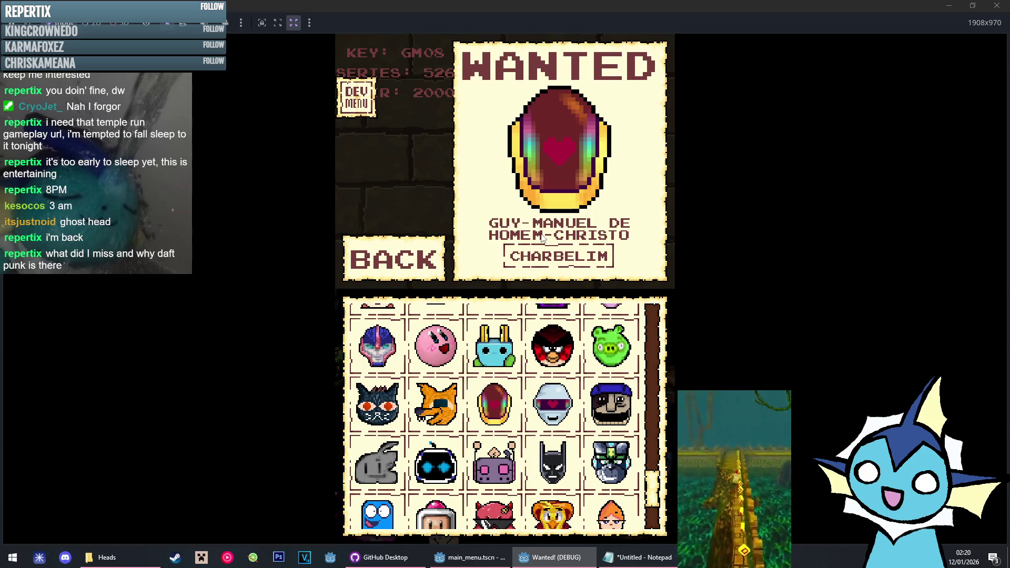
{"action": "left_click_drag", "start_coordinate": [653, 490], "coordinate": [649, 324]}
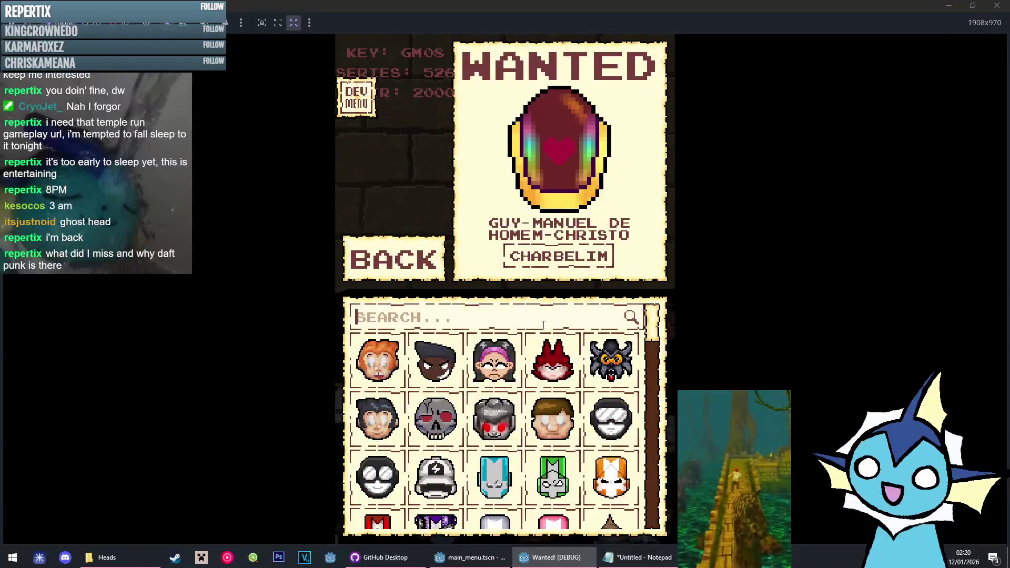
Search "BADG" to show the Badger poster, clear the search, and go back to the main menu
{"action": "type", "text": "BADG"}
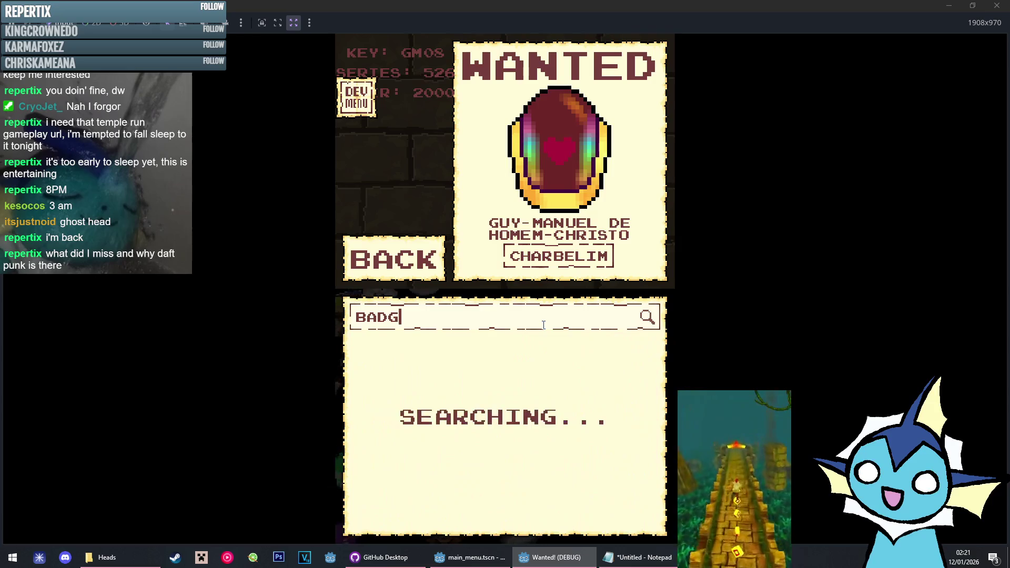
{"action": "left_click", "coordinate": [403, 363]}
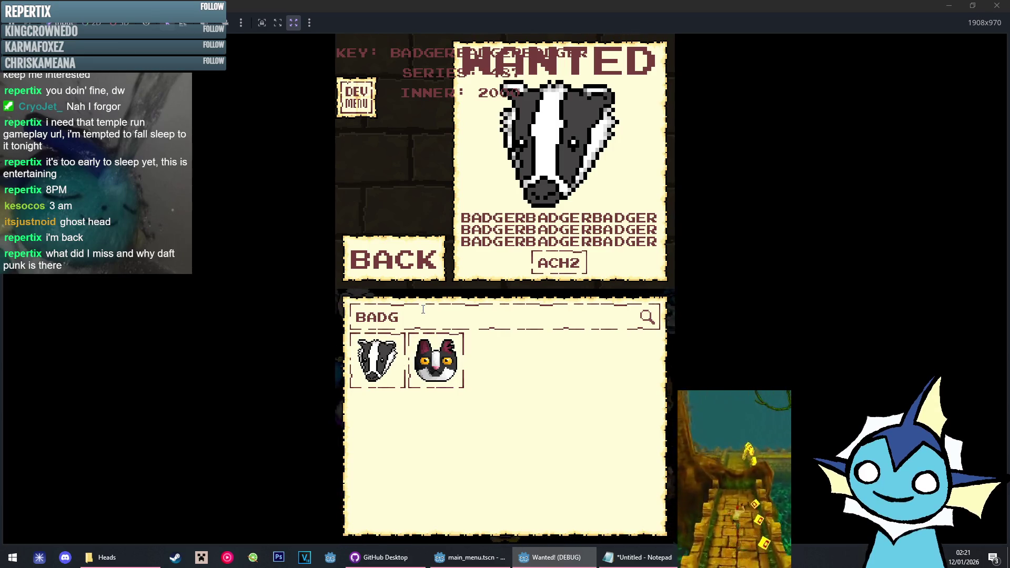
{"action": "key", "text": "BackSpace"}
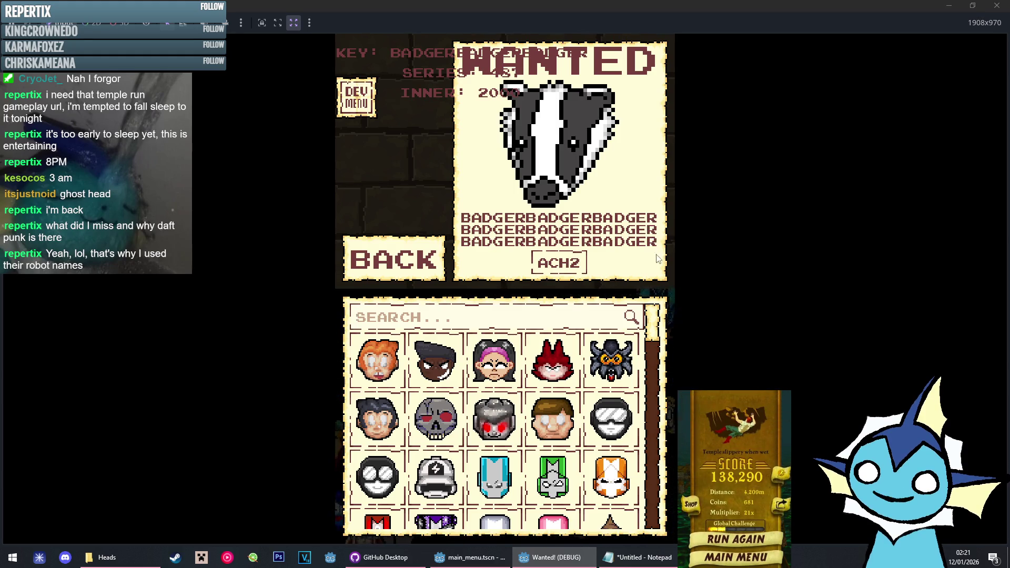
{"action": "key", "text": "Escape"}
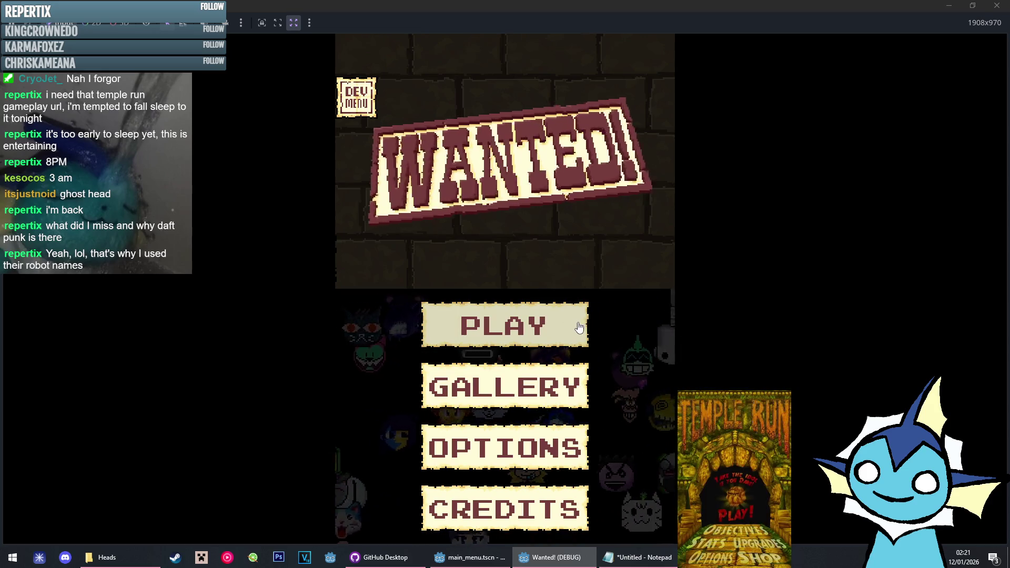
Stop the running game with F8 and return to the editor
{"action": "key", "text": "F8"}
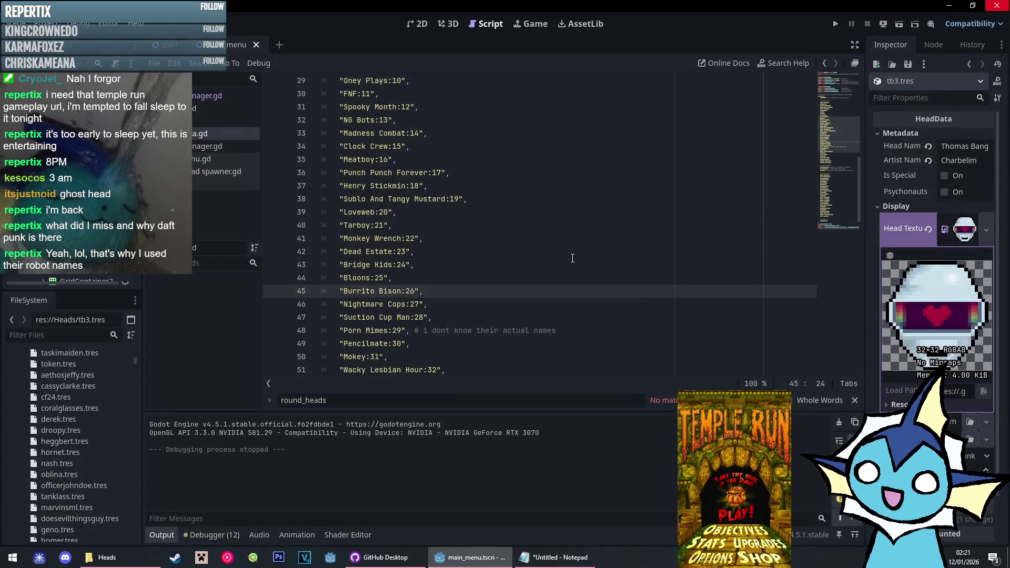
{"action": "scroll", "coordinate": [486, 237], "scroll_direction": "down", "scroll_amount": 10}
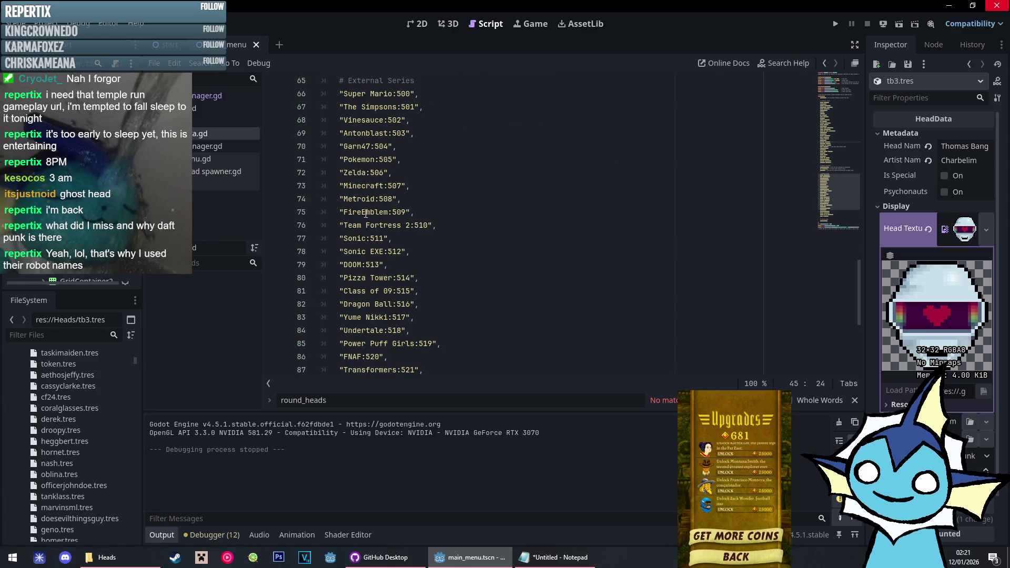
{"action": "scroll", "coordinate": [388, 173], "scroll_direction": "down", "scroll_amount": 5}
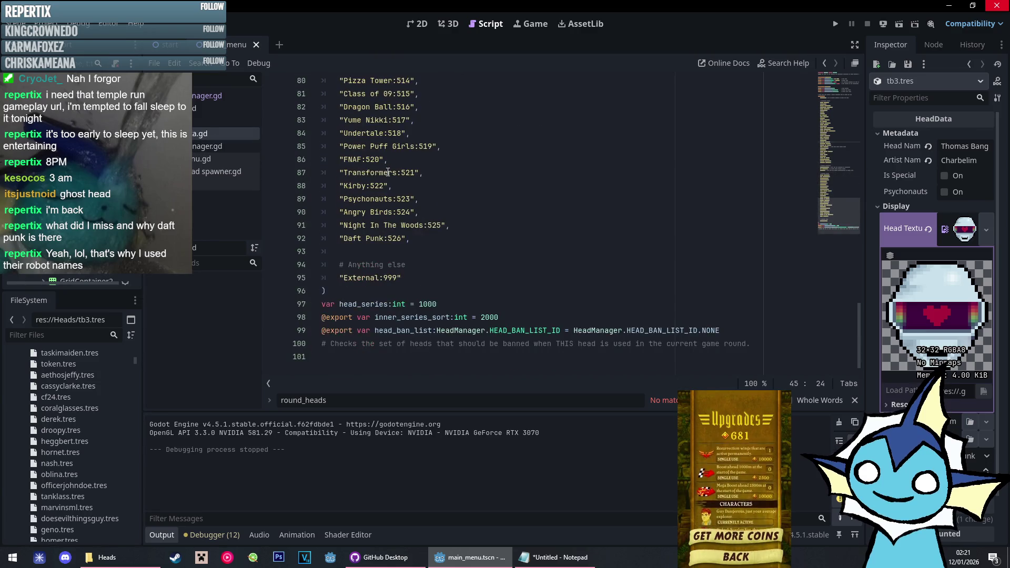
{"action": "scroll", "coordinate": [388, 173], "scroll_direction": "up", "scroll_amount": 8}
{"action": "scroll", "coordinate": [388, 174], "scroll_direction": "up", "scroll_amount": 17}
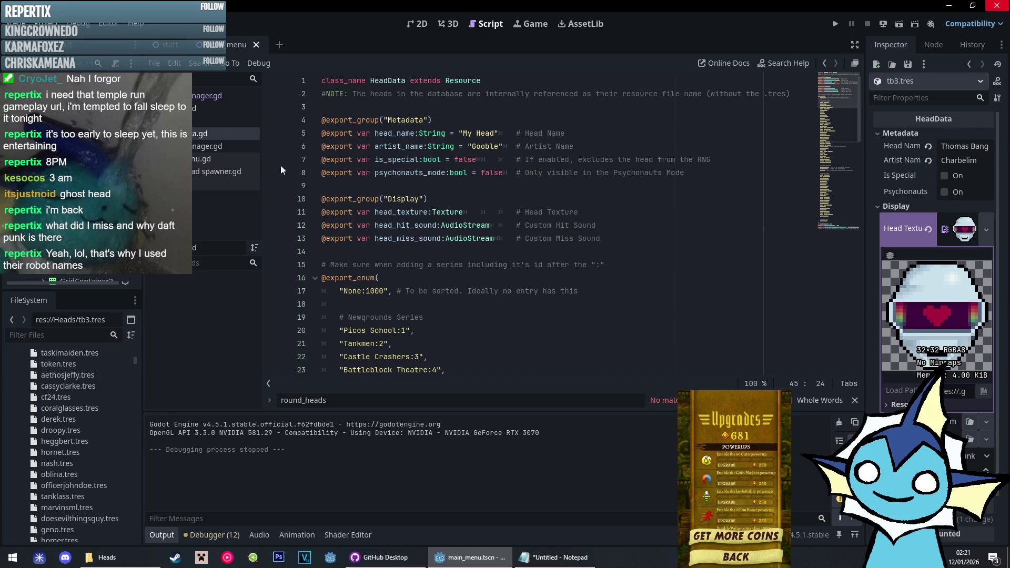
Open the head manager script and scroll to the HEAD_BAN_LIST_ID enum
{"action": "left_click", "coordinate": [238, 149]}
{"action": "scroll", "coordinate": [380, 191], "scroll_direction": "down", "scroll_amount": 6}
{"action": "scroll", "coordinate": [380, 190], "scroll_direction": "up", "scroll_amount": 7}
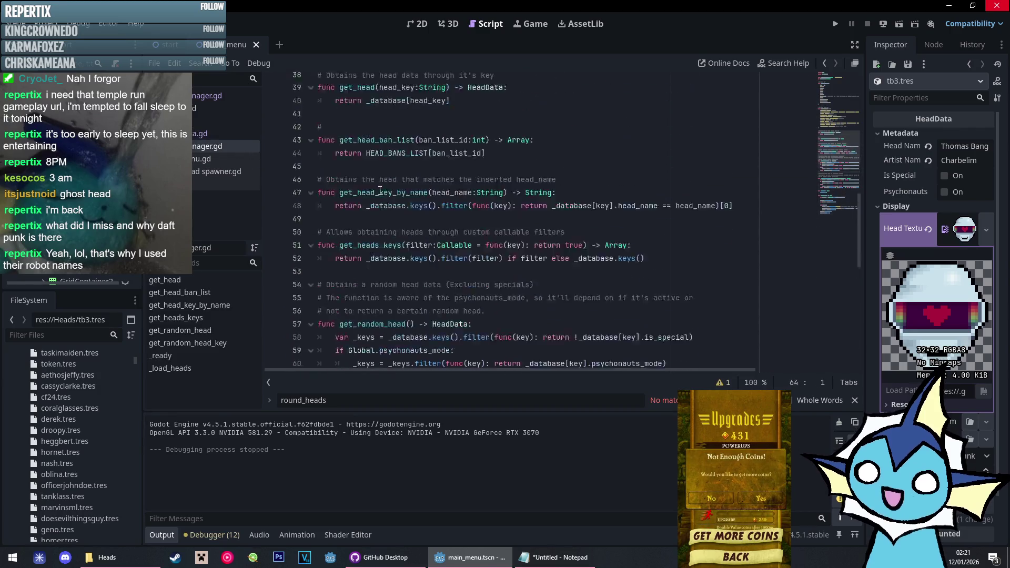
{"action": "scroll", "coordinate": [380, 190], "scroll_direction": "up", "scroll_amount": 6}
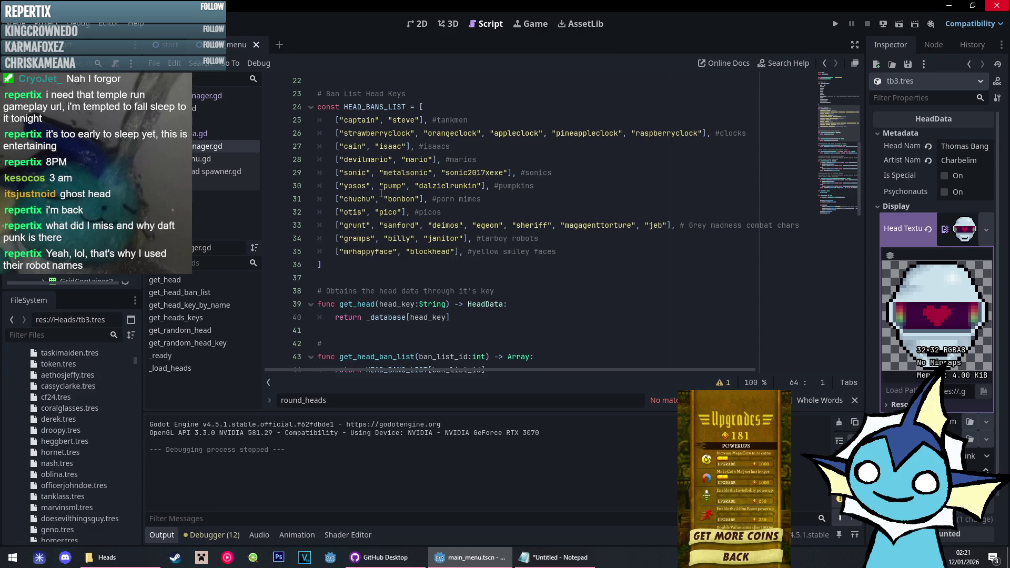
{"action": "scroll", "coordinate": [381, 194], "scroll_direction": "up", "scroll_amount": 6}
{"action": "scroll", "coordinate": [390, 206], "scroll_direction": "up", "scroll_amount": 1}
{"action": "scroll", "coordinate": [421, 263], "scroll_direction": "down", "scroll_amount": 1}
Add CREEPERS and IDONTWANTTOTALK_OCS after YELLOW_SMILEY_FACES, checking names against the Notepad notes
{"action": "left_click", "coordinate": [435, 292]}
{"action": "left_click", "coordinate": [548, 558]}
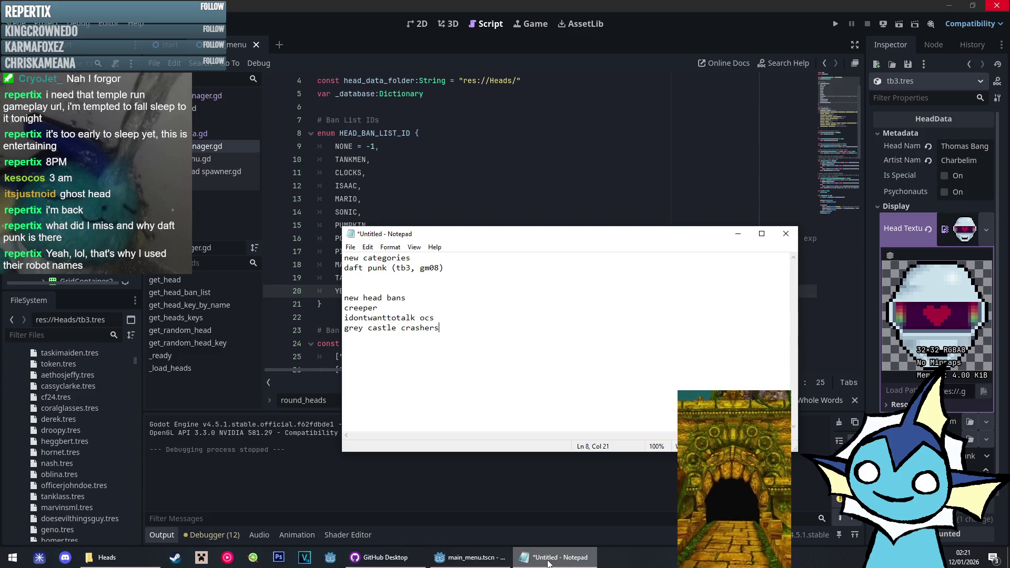
{"action": "left_click", "coordinate": [548, 559]}
{"action": "key", "text": "Return"}
{"action": "type", "text": "CREEPERS,"}
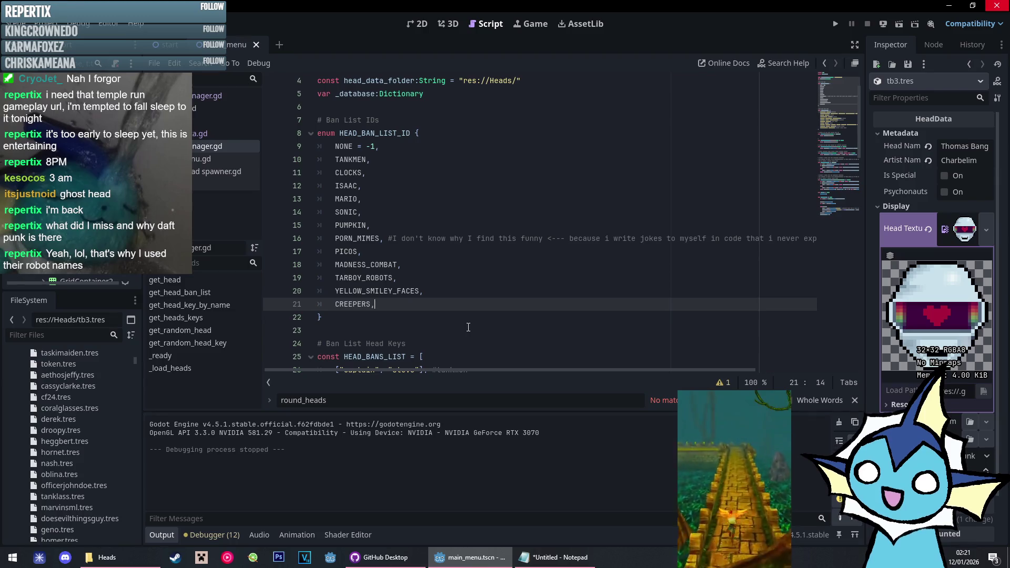
{"action": "key", "text": "Return"}
{"action": "key", "text": "alt+Tab"}
{"action": "key", "text": "alt+Tab"}
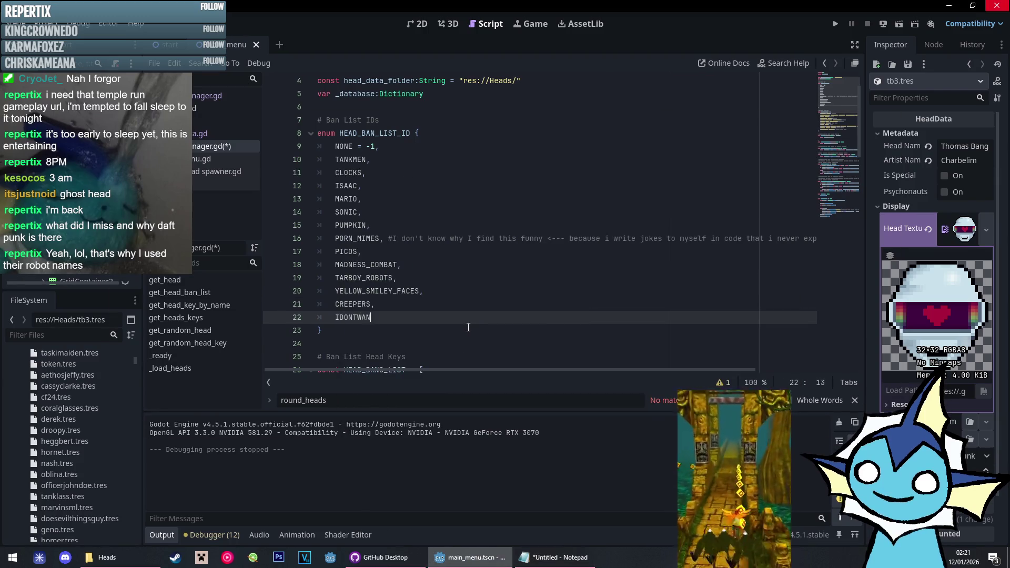
{"action": "type", "text": "TTOTALK,"}
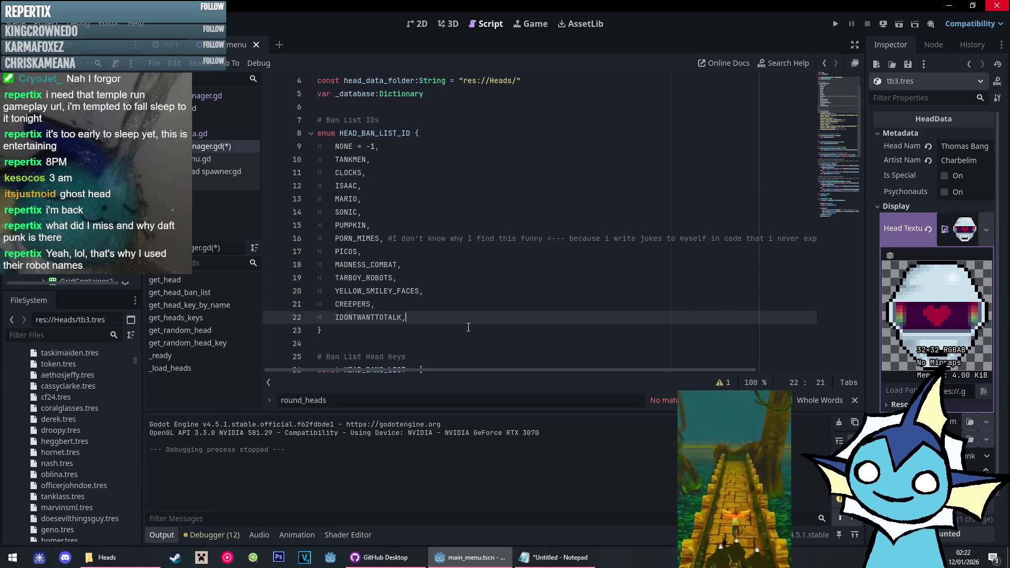
{"action": "key", "text": "Return"}
Add GREY_CC_KNIGHTS, fix the preceding entry's comma, and save the script
{"action": "key", "text": "alt+Tab"}
{"action": "key", "text": "alt+Tab"}
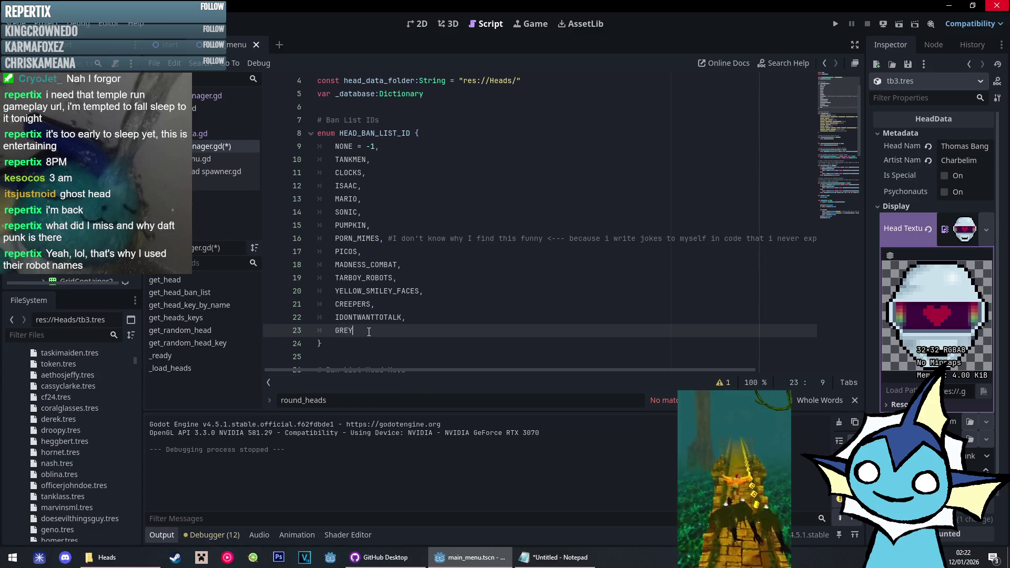
{"action": "type", "text": "CCKM"}
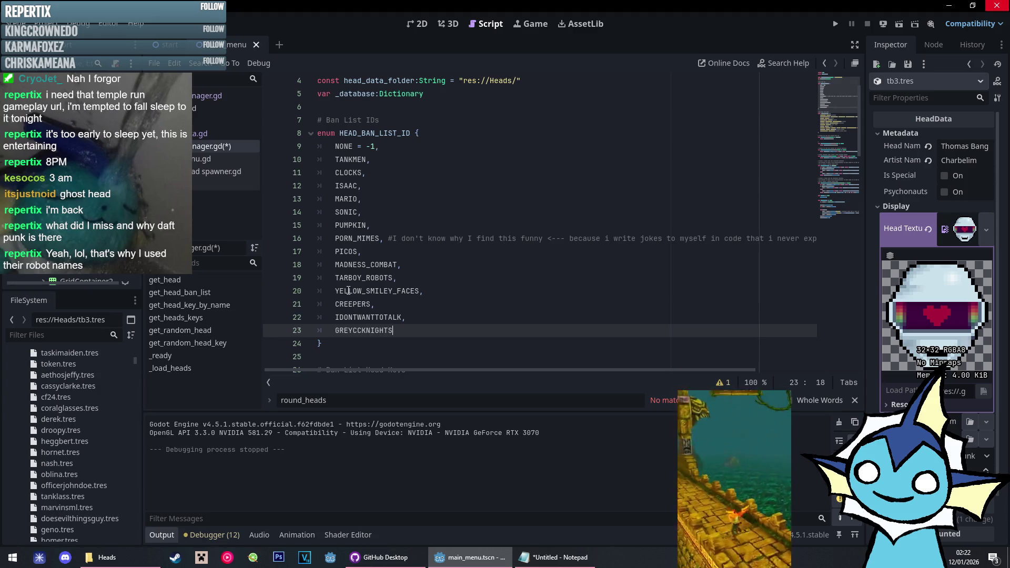
{"action": "left_click", "coordinate": [403, 318]}
{"action": "type", "text": ","}
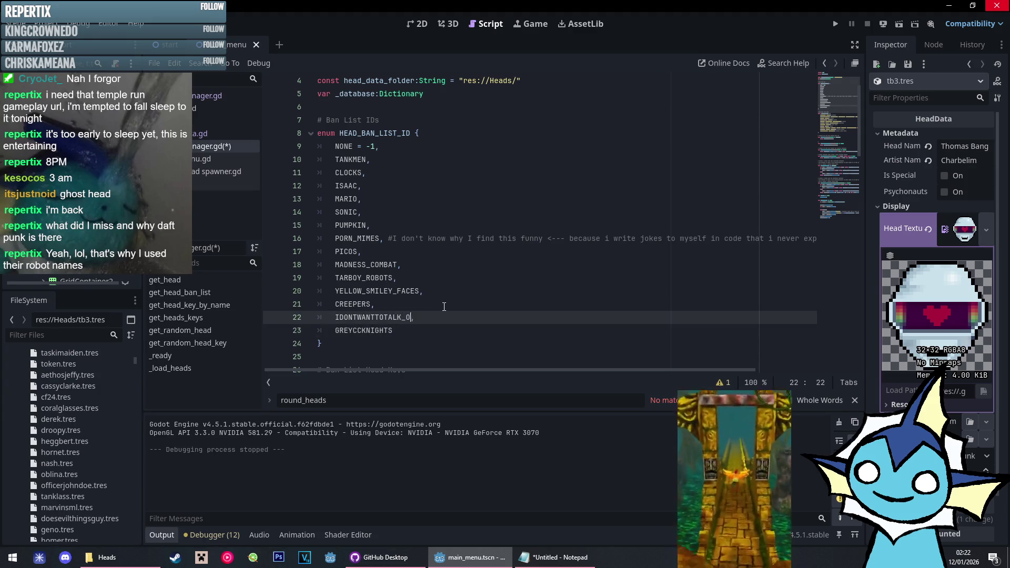
{"action": "left_click", "coordinate": [353, 331]}
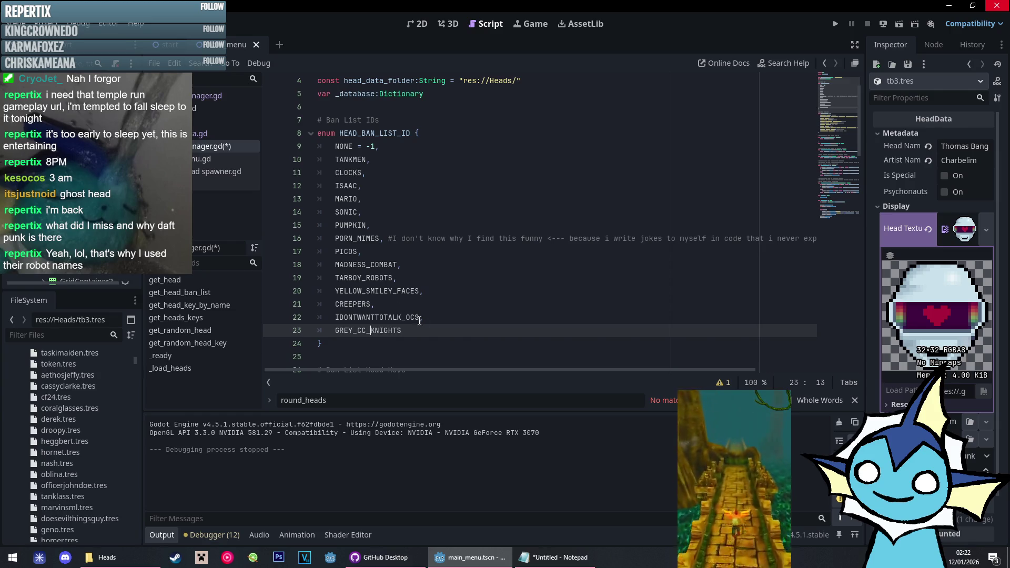
{"action": "key", "text": "ctrl+s"}
{"action": "scroll", "coordinate": [121, 373], "scroll_direction": "up", "scroll_amount": 1}
{"action": "left_click", "coordinate": [558, 557]}
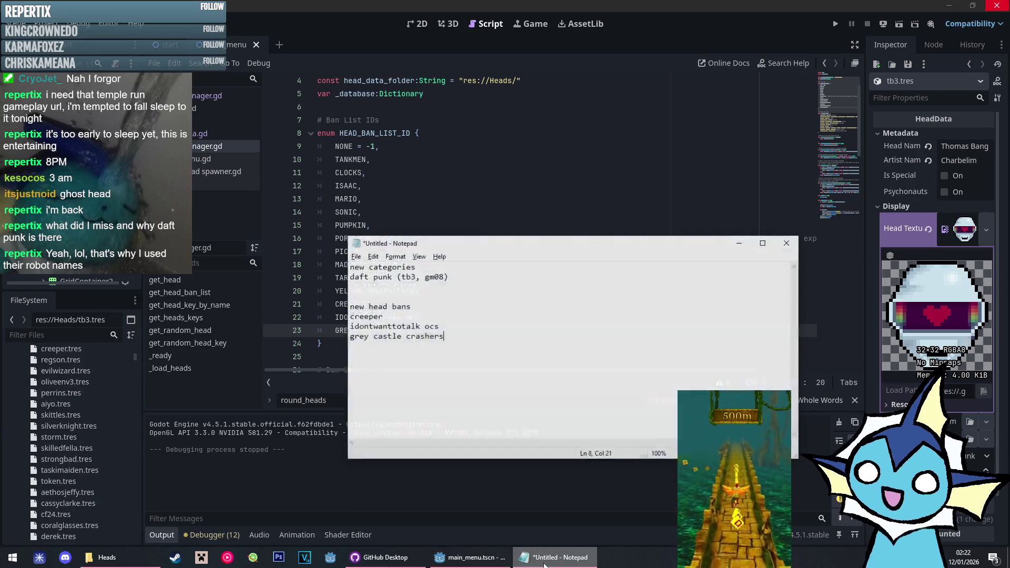
{"action": "left_click", "coordinate": [557, 557]}
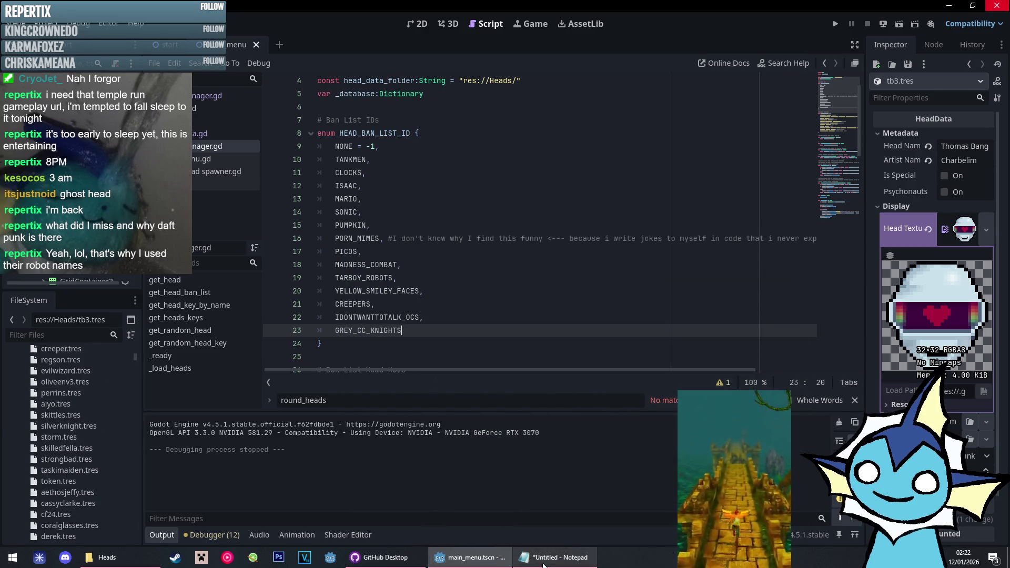
{"action": "left_click", "coordinate": [58, 349]}
{"action": "left_click", "coordinate": [974, 456]}
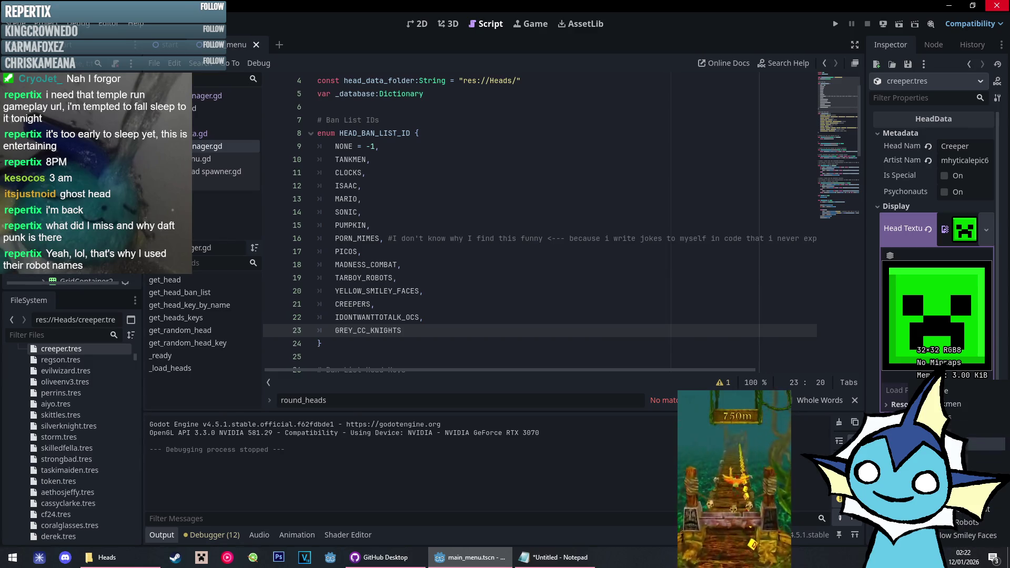
{"action": "left_click", "coordinate": [426, 267], "text": "shift"}
{"action": "left_click", "coordinate": [435, 328]}
{"action": "scroll", "coordinate": [471, 343], "scroll_direction": "down", "scroll_amount": 5}
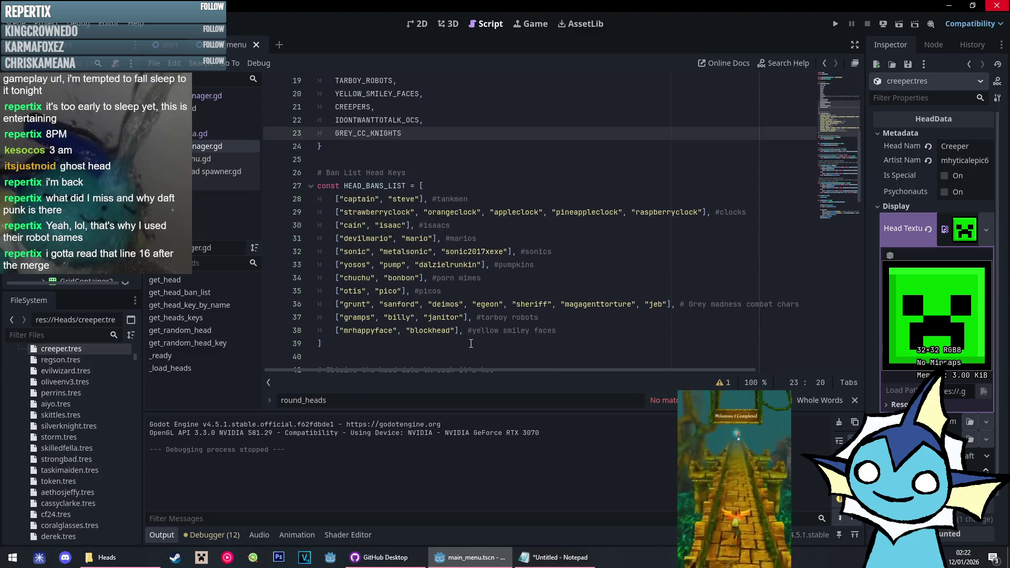
{"action": "scroll", "coordinate": [497, 342], "scroll_direction": "up", "scroll_amount": 5}
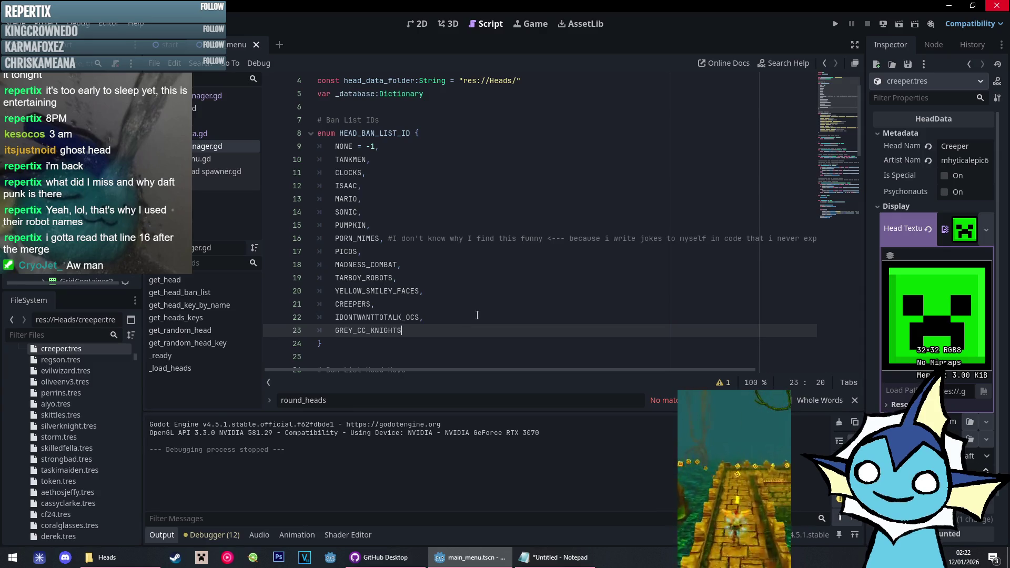
{"action": "left_click_drag", "start_coordinate": [393, 240], "coordinate": [533, 239]}
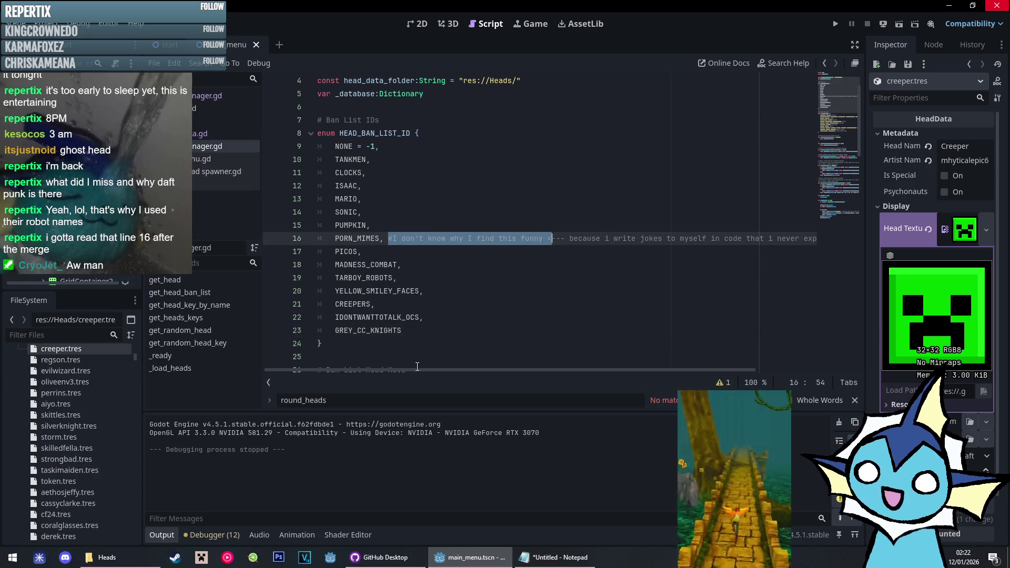
{"action": "mouse_move", "coordinate": [403, 370]}
{"action": "left_mouse_down"}
{"action": "mouse_move", "coordinate": [586, 370]}
{"action": "mouse_move", "coordinate": [337, 358]}
{"action": "left_mouse_up"}
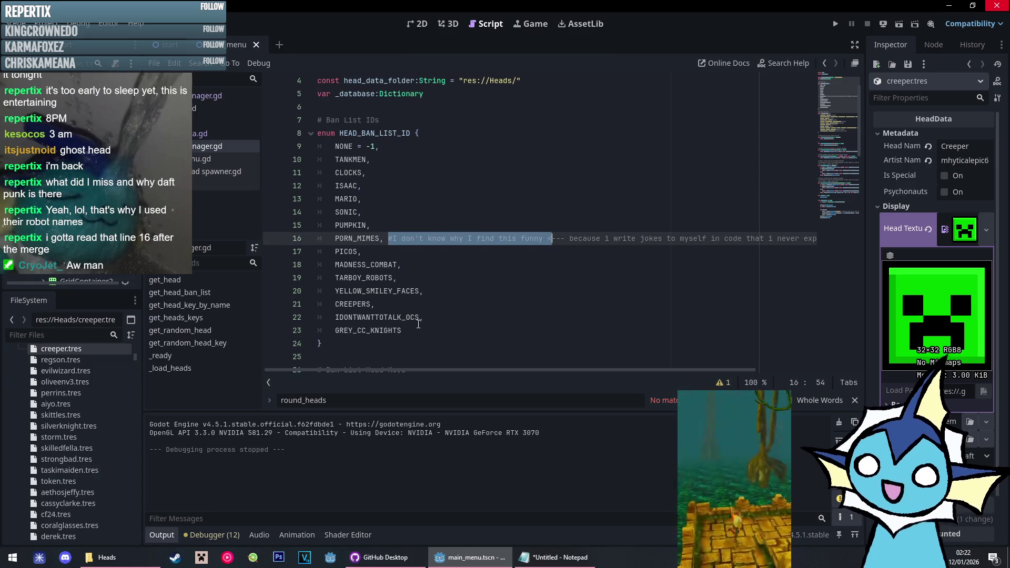
{"action": "mouse_move", "coordinate": [416, 370]}
{"action": "left_mouse_down"}
{"action": "mouse_move", "coordinate": [696, 371]}
{"action": "mouse_move", "coordinate": [469, 367]}
{"action": "left_mouse_up"}
{"action": "left_click", "coordinate": [540, 252]}
{"action": "left_click", "coordinate": [448, 330]}
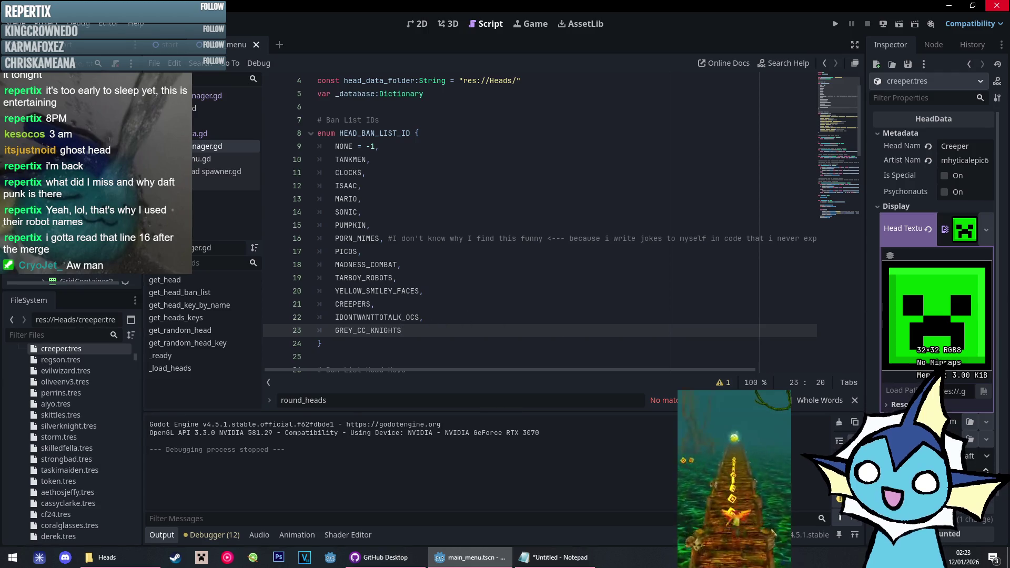
{"action": "left_click", "coordinate": [973, 456]}
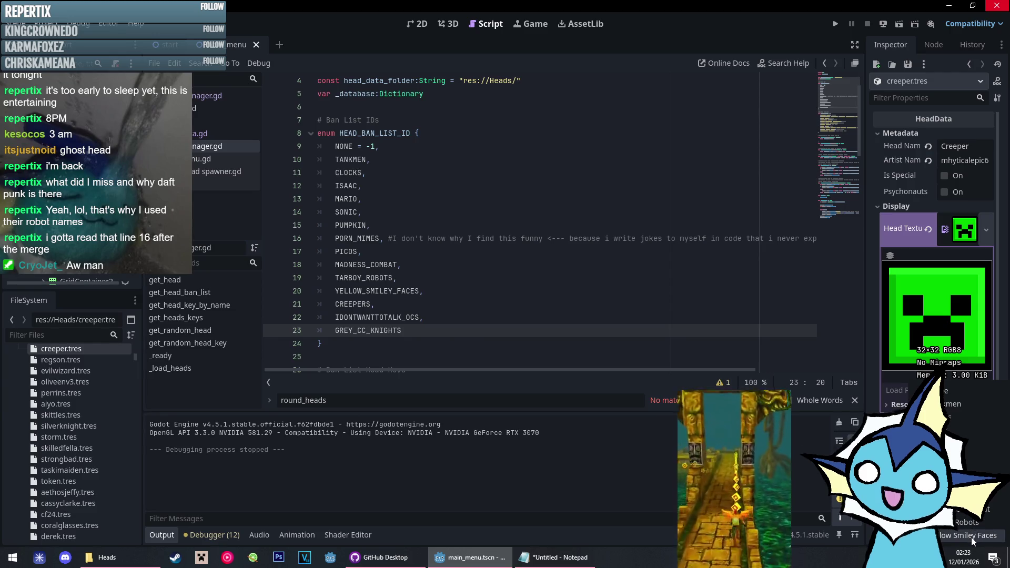
{"action": "left_click", "coordinate": [971, 537]}
{"action": "scroll", "coordinate": [485, 317], "scroll_direction": "down", "scroll_amount": 3}
{"action": "scroll", "coordinate": [485, 317], "scroll_direction": "down", "scroll_amount": 2}
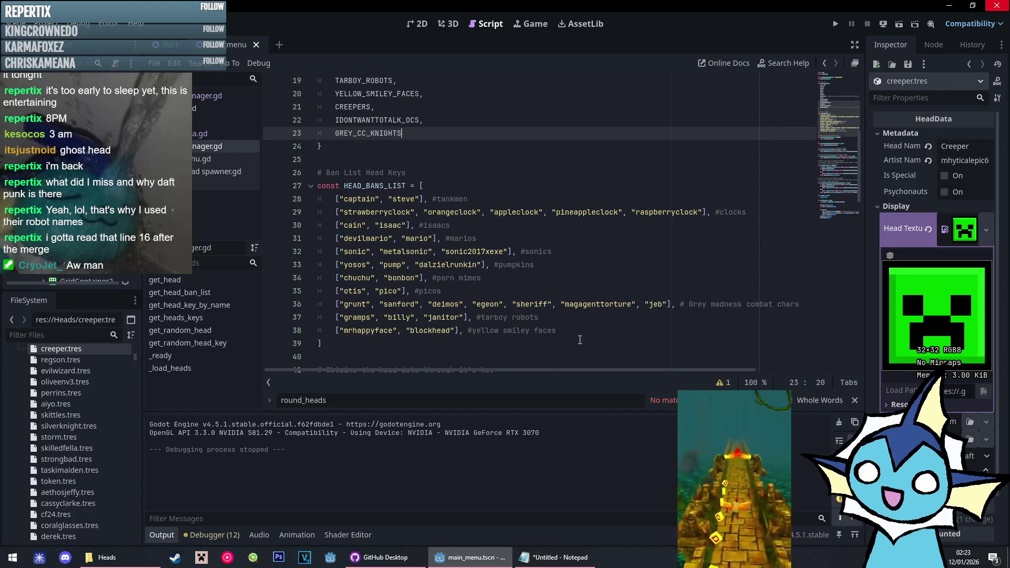
Add the creeper/cf24 row after line 38 with a #creepers comment
{"action": "left_click", "coordinate": [577, 331]}
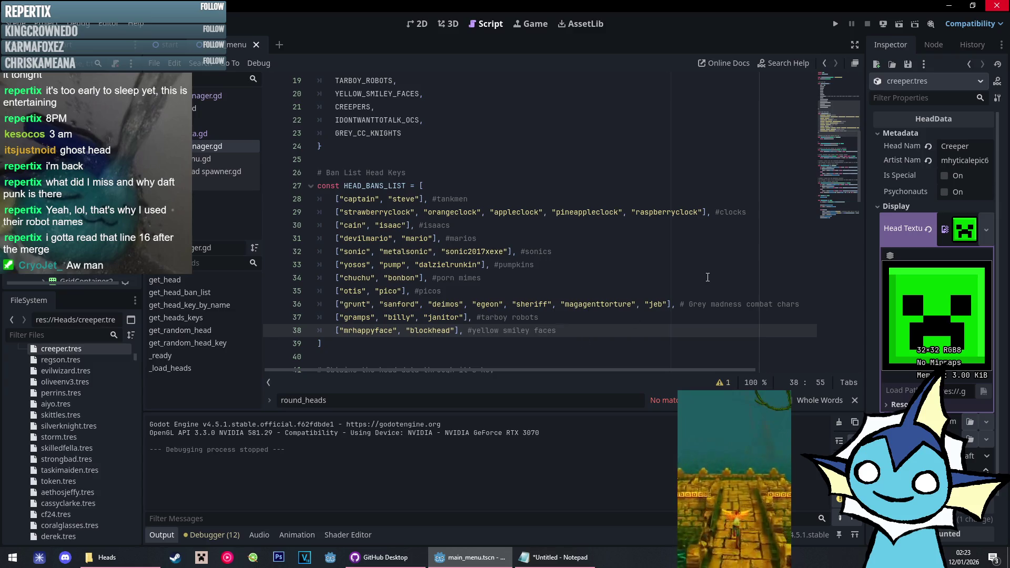
{"action": "key", "text": "Return"}
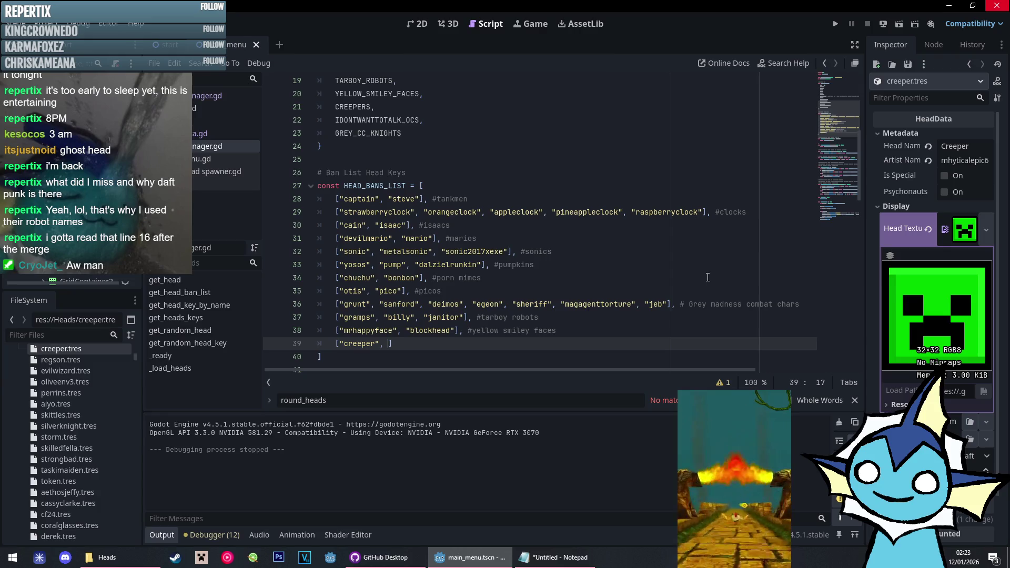
{"action": "key", "text": "End"}
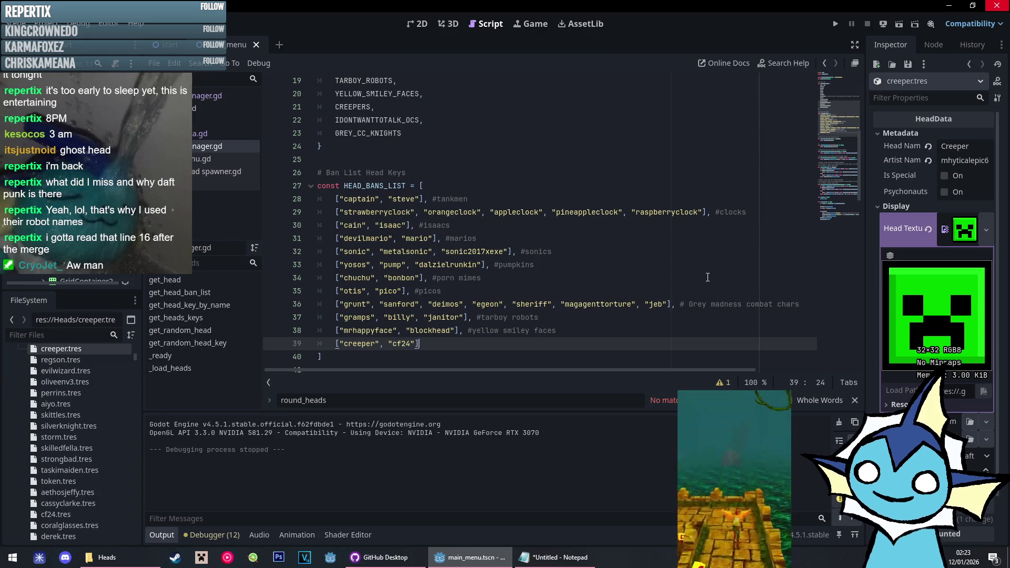
{"action": "type", "text": ","}
{"action": "key", "text": "Return"}
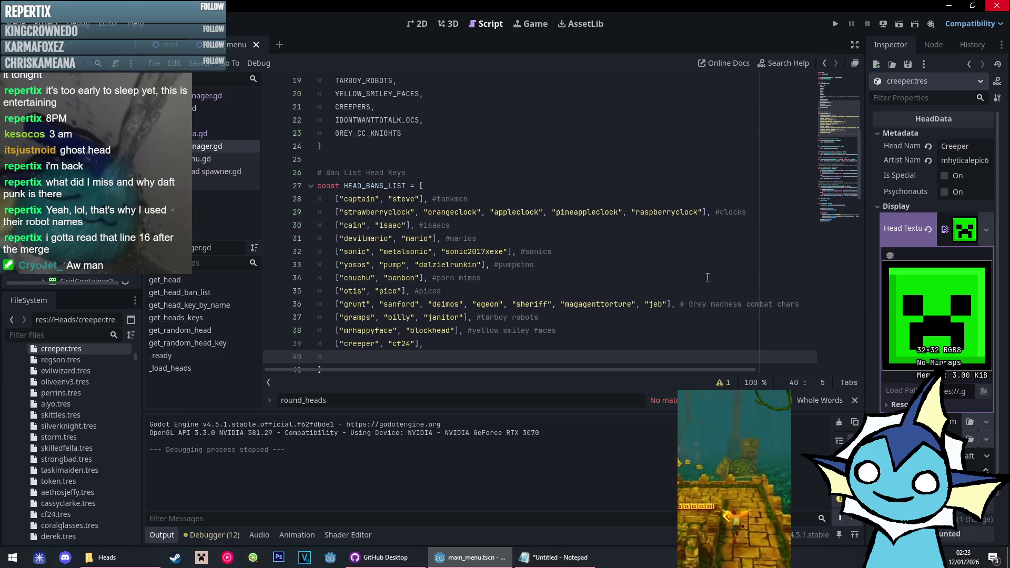
{"action": "left_click", "coordinate": [497, 344]}
{"action": "type", "text": "#cree"}
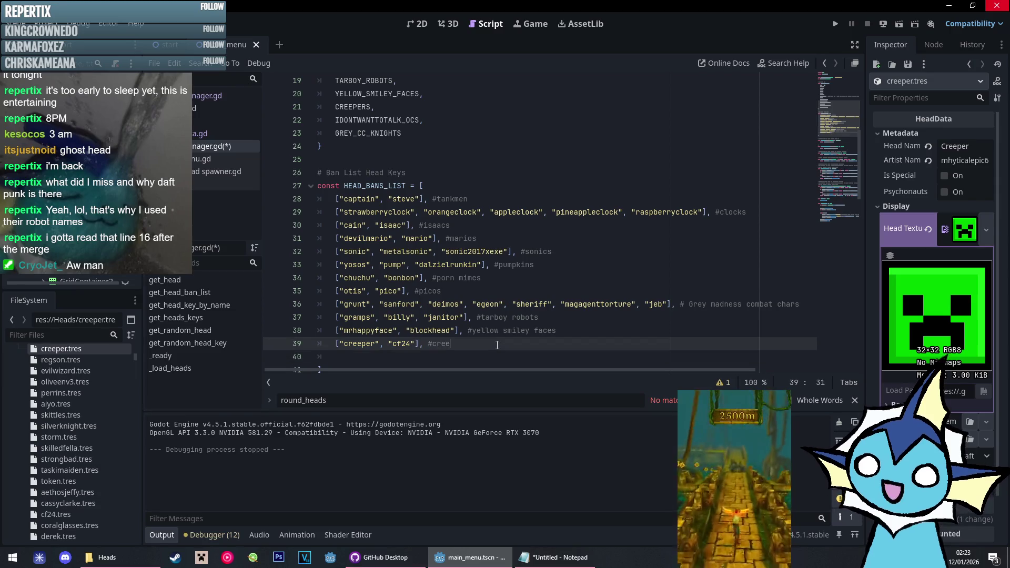
{"action": "type", "text": "pers"}
{"action": "key", "text": "Down"}
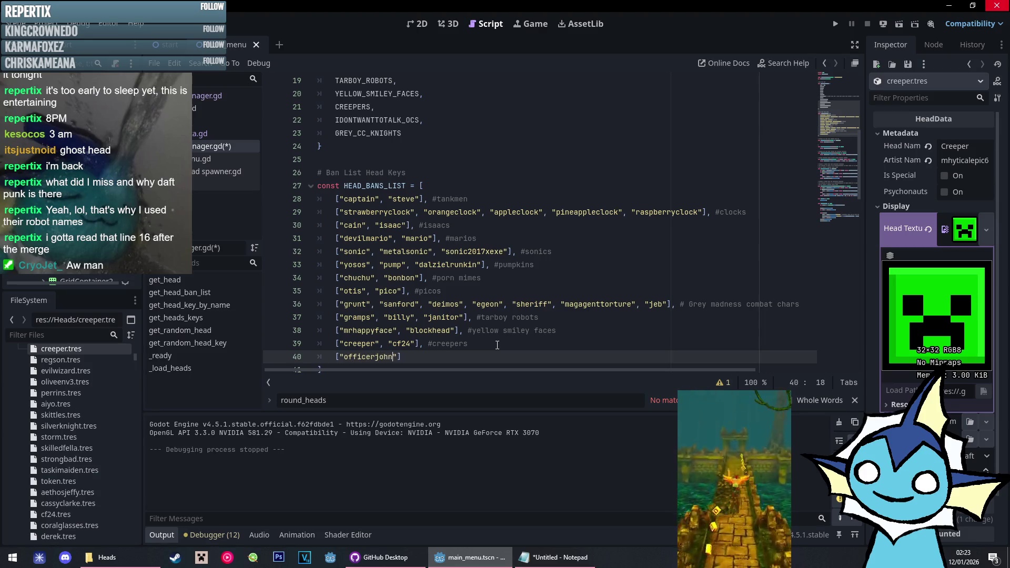
Add the officerjohndoe/evilsoldier row commented #idontwanttotalk and begin a "silverknight" row
{"action": "type", "text": "ldier\"], #"}
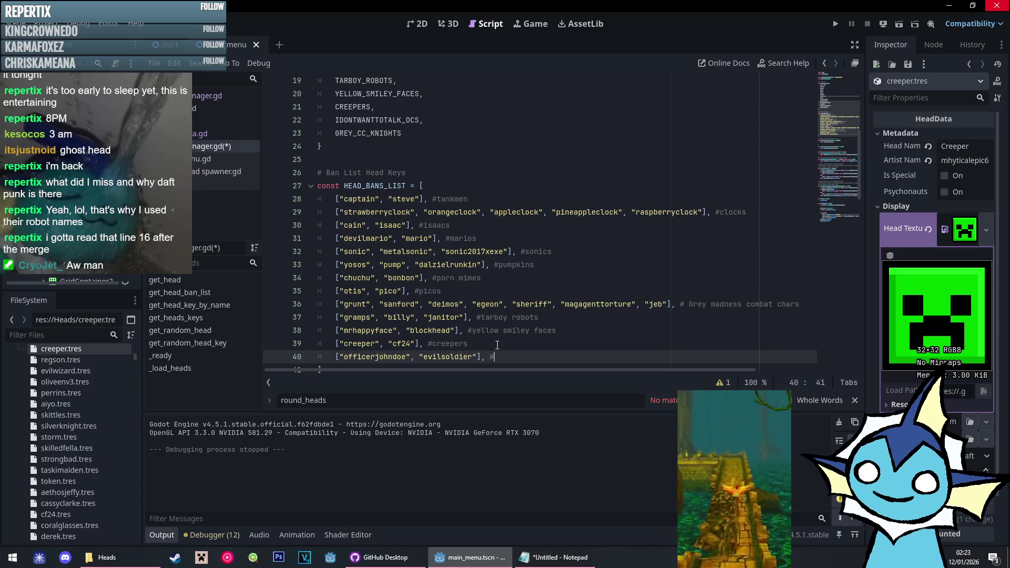
{"action": "type", "text": "idontwanttotalk ocs"}
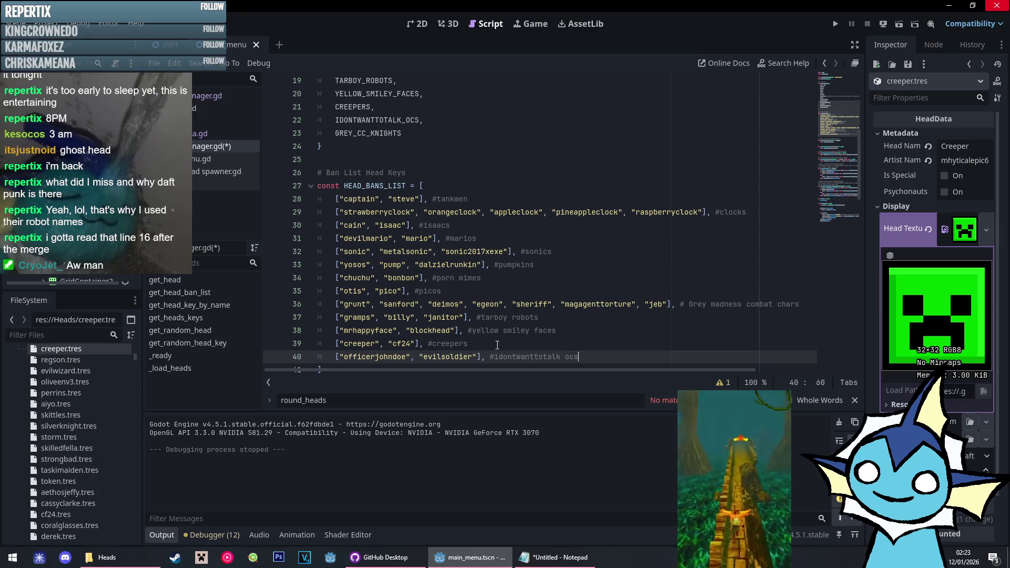
{"action": "key", "text": "Return"}
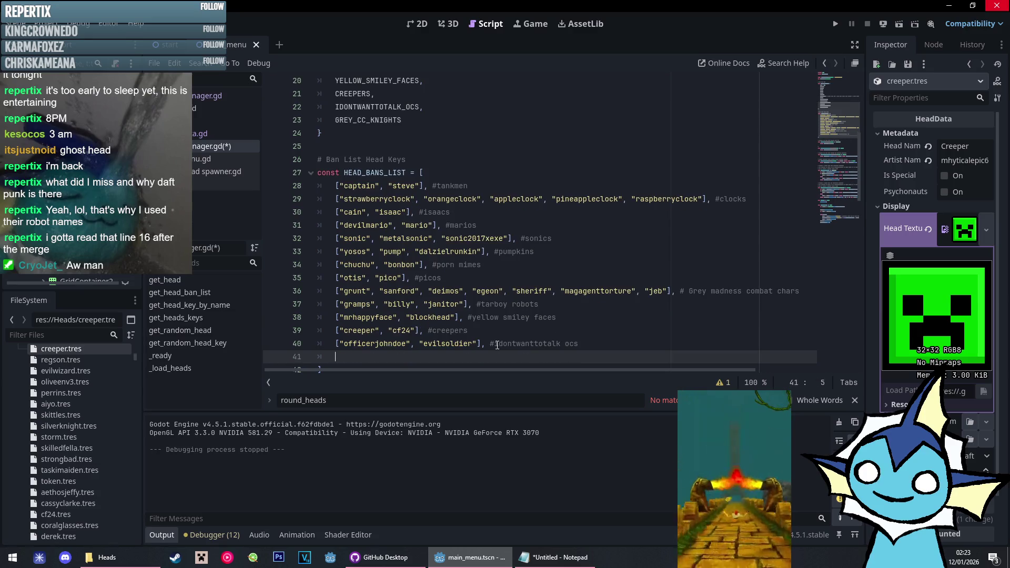
{"action": "type", "text": "\"silv"}
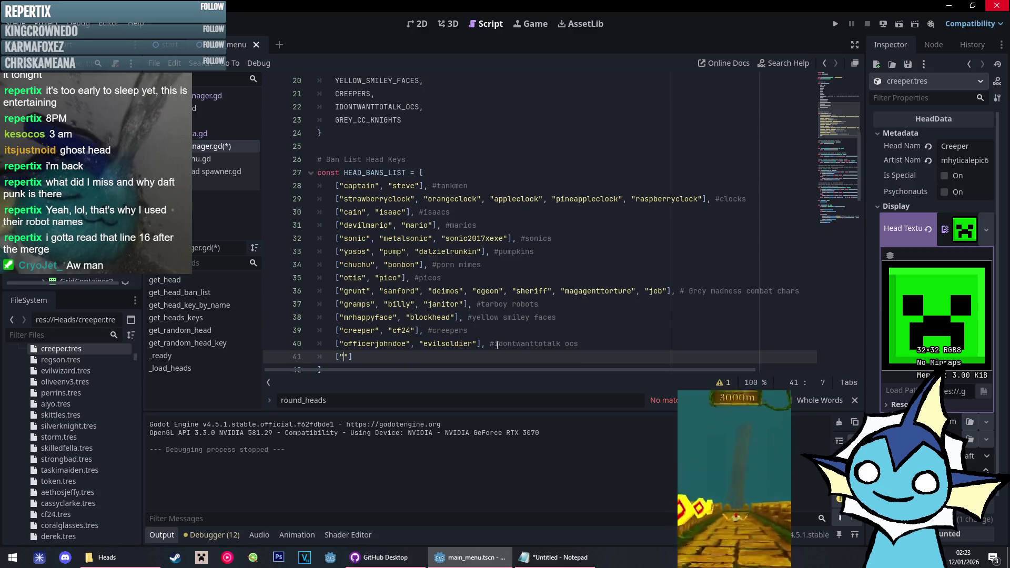
{"action": "type", "text": "erknight\","}
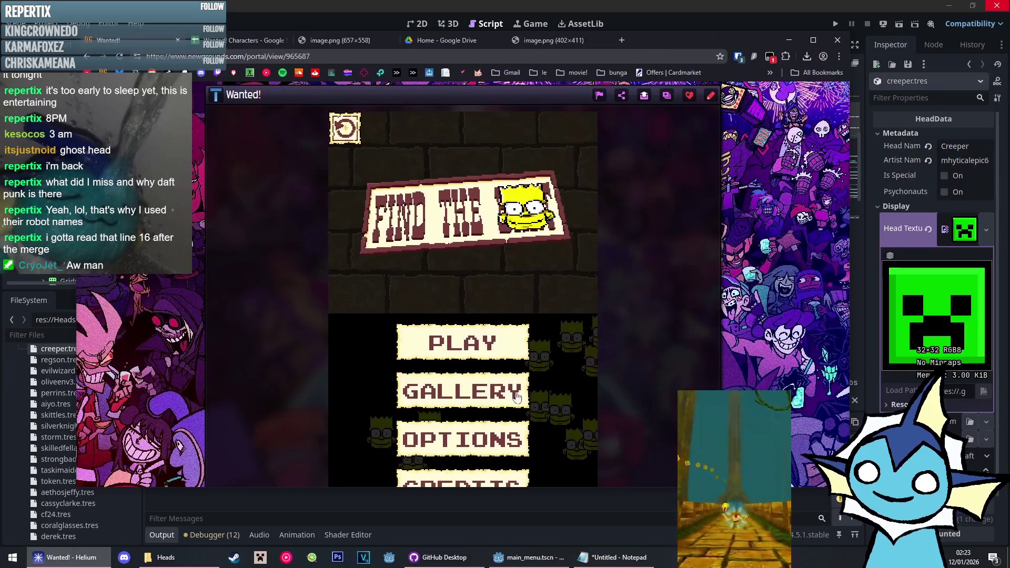
Look up the Grey Knight head's name in the Wanted! gallery, then close the browser
{"action": "left_click", "coordinate": [517, 398]}
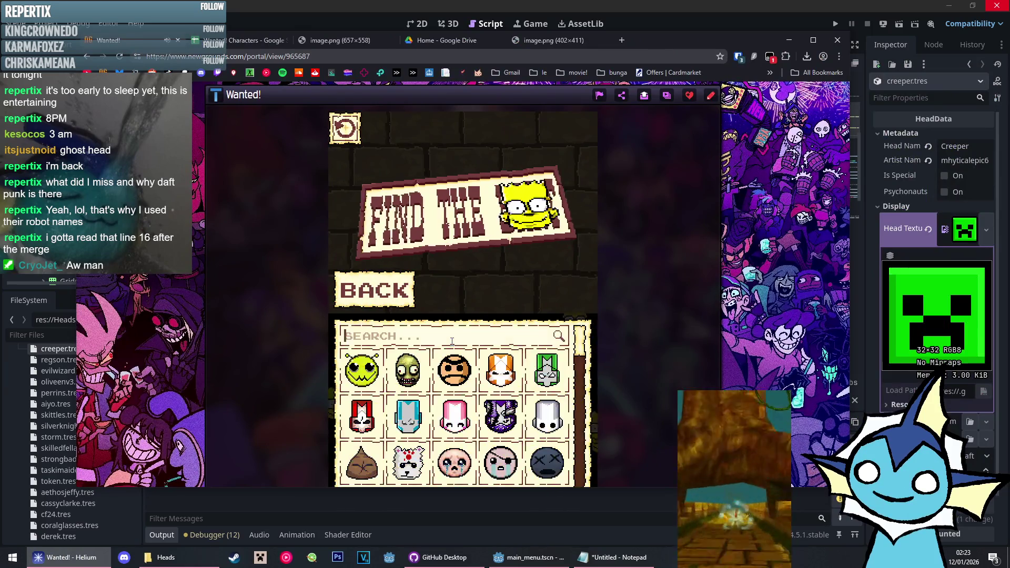
{"action": "scroll", "coordinate": [554, 416], "scroll_direction": "down", "scroll_amount": 1}
{"action": "left_click", "coordinate": [554, 415]}
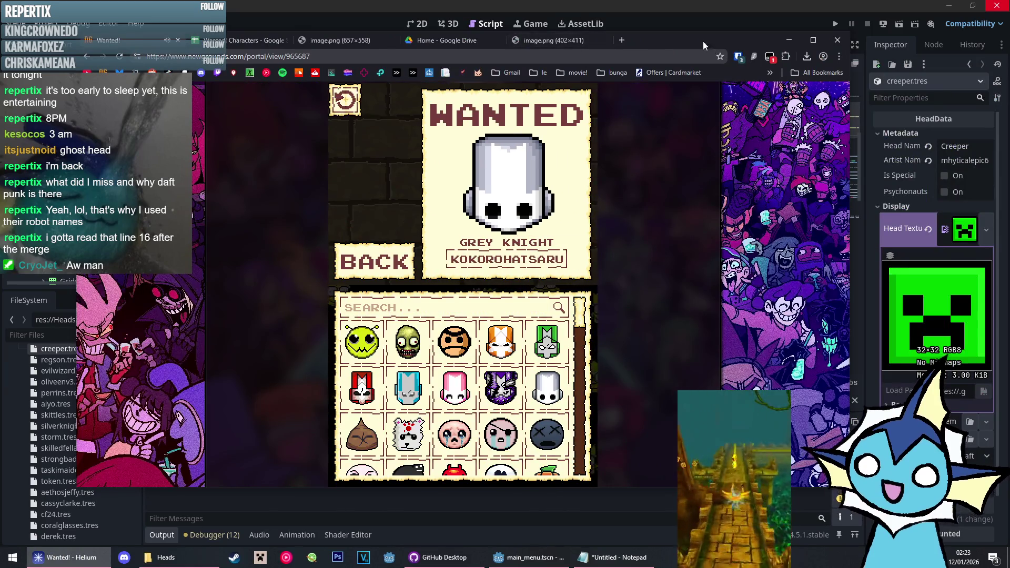
{"action": "left_click", "coordinate": [837, 40]}
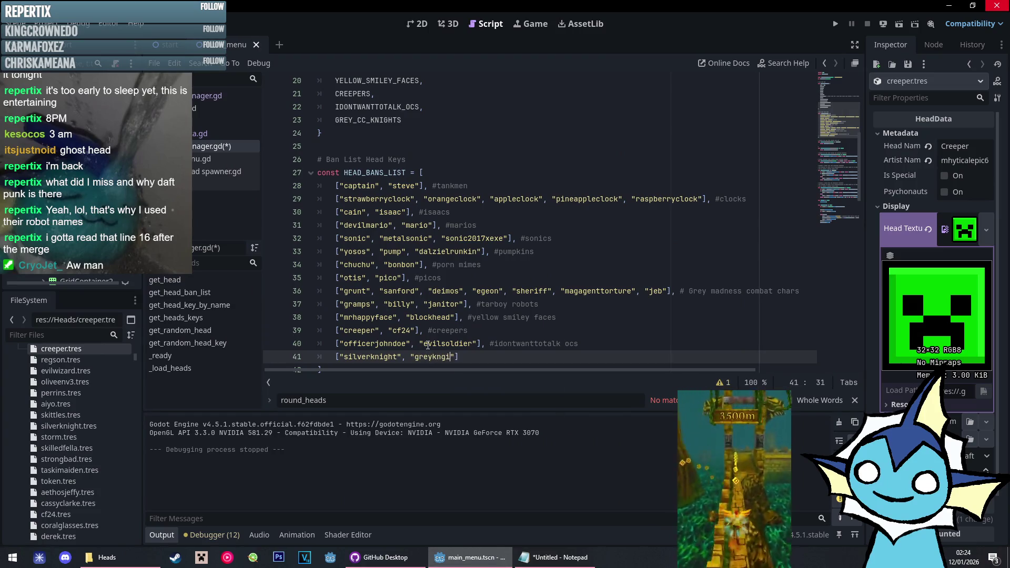
Correct 'greykngiht' to 'greyknight' and finish the comment as 'grey castle crashers knights'
{"action": "key", "text": "BackSpace"}
{"action": "key", "text": "BackSpace"}
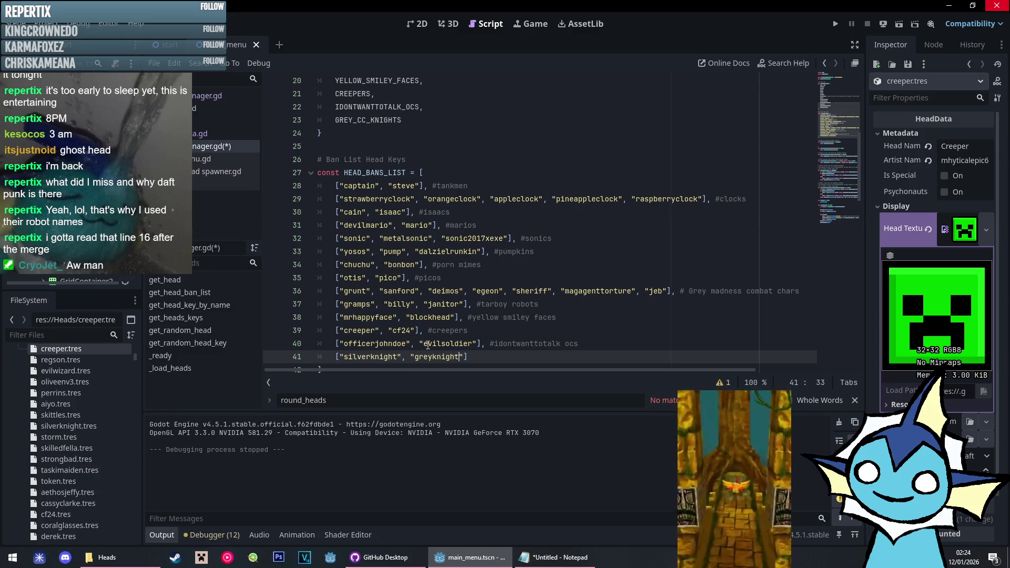
{"action": "scroll", "coordinate": [428, 345], "scroll_direction": "down", "scroll_amount": 1}
{"action": "key", "text": "End"}
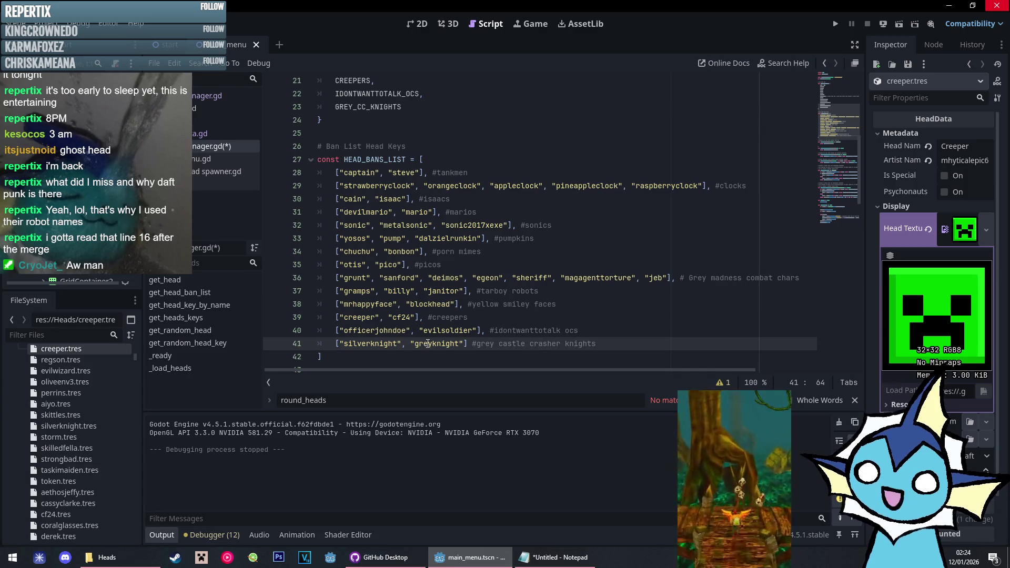
{"action": "left_click", "coordinate": [560, 345]}
{"action": "type", "text": "s"}
{"action": "left_click", "coordinate": [634, 322]}
{"action": "left_click", "coordinate": [611, 333]}
Save the manager script and return to the PICOS line near the top
{"action": "key", "text": "ctrl+s"}
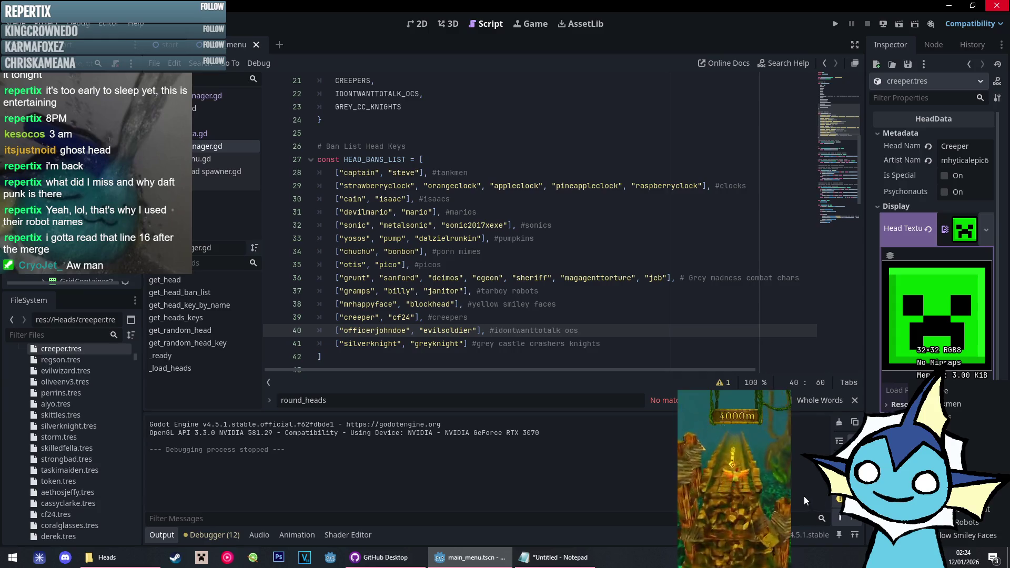
{"action": "scroll", "coordinate": [576, 270], "scroll_direction": "up", "scroll_amount": 4}
{"action": "scroll", "coordinate": [577, 270], "scroll_direction": "up", "scroll_amount": 2}
{"action": "left_click", "coordinate": [577, 270]}
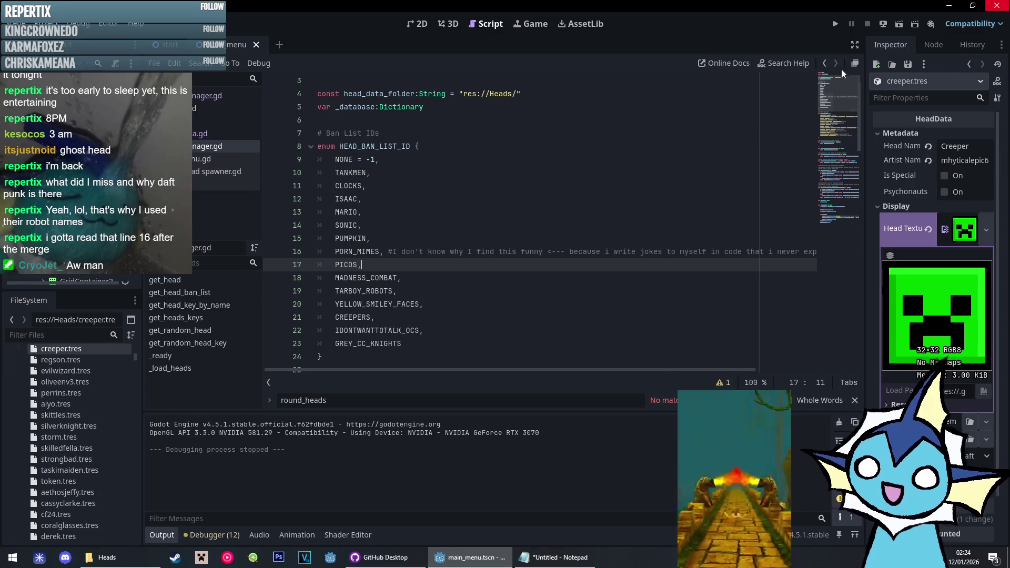
Restart the editor into the Wanted! project and open creeper.tres in the Inspector
{"action": "left_click", "coordinate": [997, 7]}
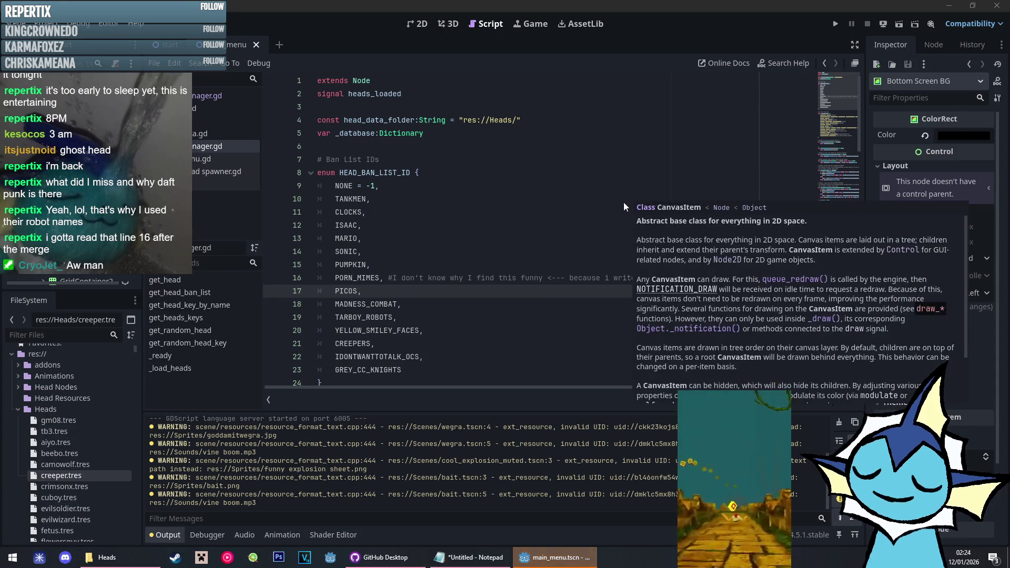
{"action": "left_click", "coordinate": [64, 481]}
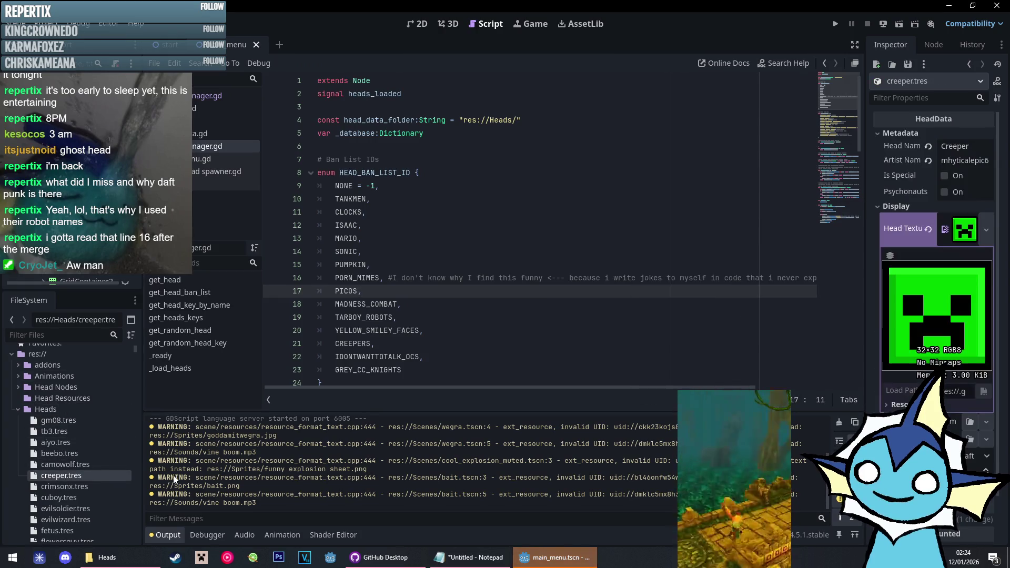
Set the Head Ban List groups for the creeper and cf24 heads
{"action": "left_click", "coordinate": [952, 418]}
{"action": "left_click", "coordinate": [946, 542]}
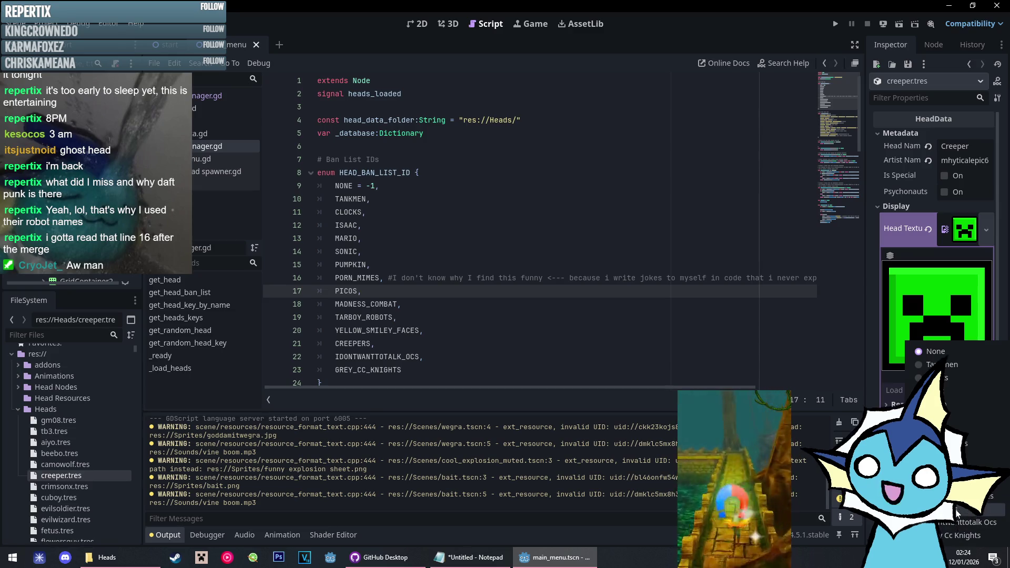
{"action": "scroll", "coordinate": [57, 418], "scroll_direction": "down", "scroll_amount": 5}
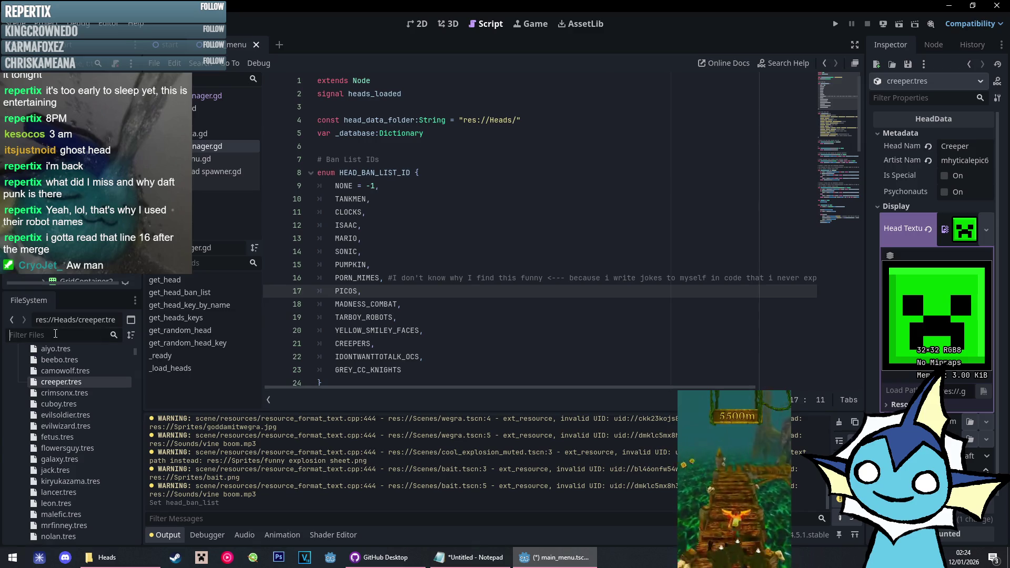
{"action": "type", "text": "cf"}
{"action": "left_click", "coordinate": [56, 420]}
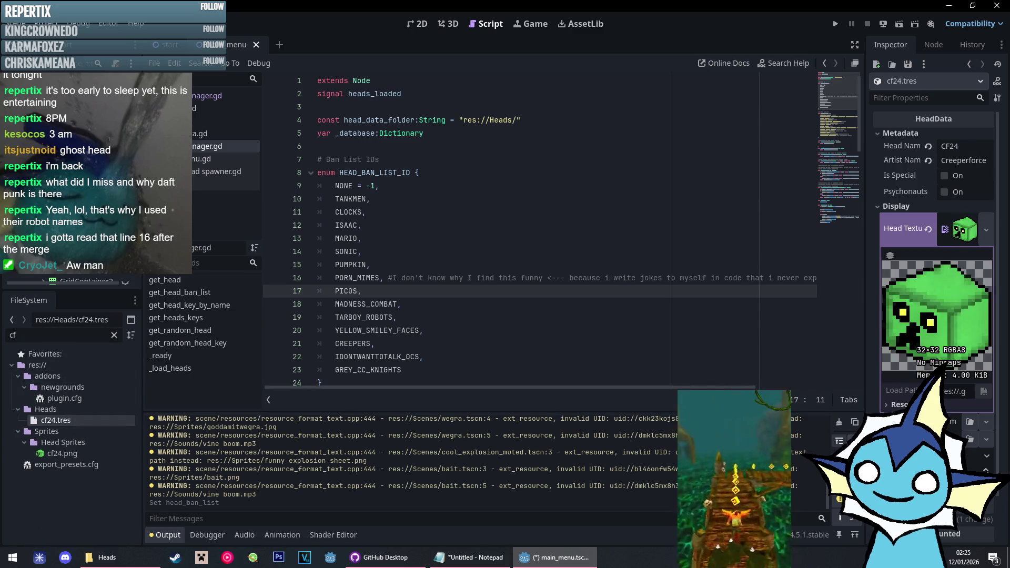
{"action": "left_click", "coordinate": [958, 545]}
{"action": "left_click", "coordinate": [942, 509]}
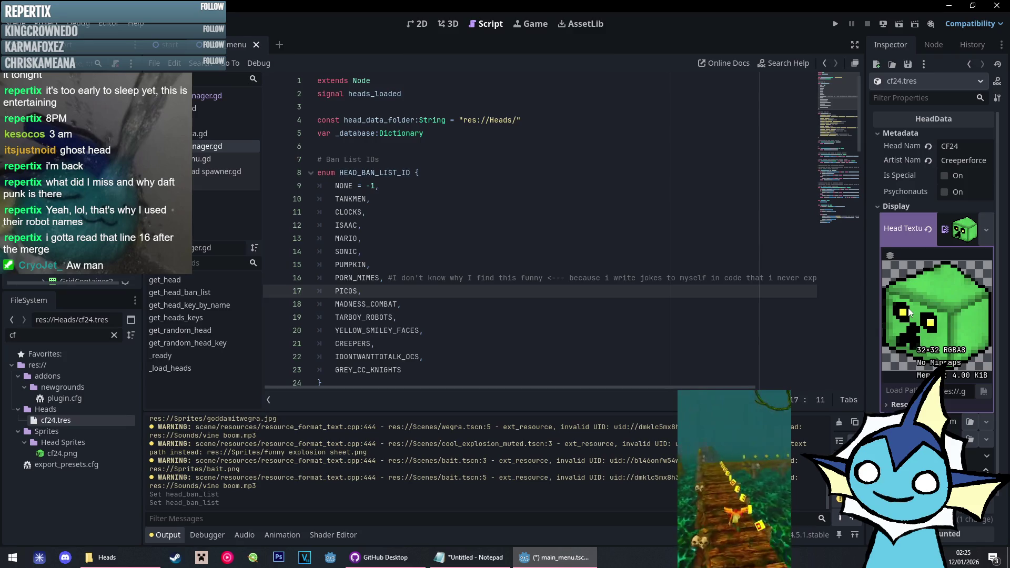
Filter the FileSystem to open the evilsoldier and officerjohndoe head resources
{"action": "double_click", "coordinate": [86, 336]}
{"action": "type", "text": "e"}
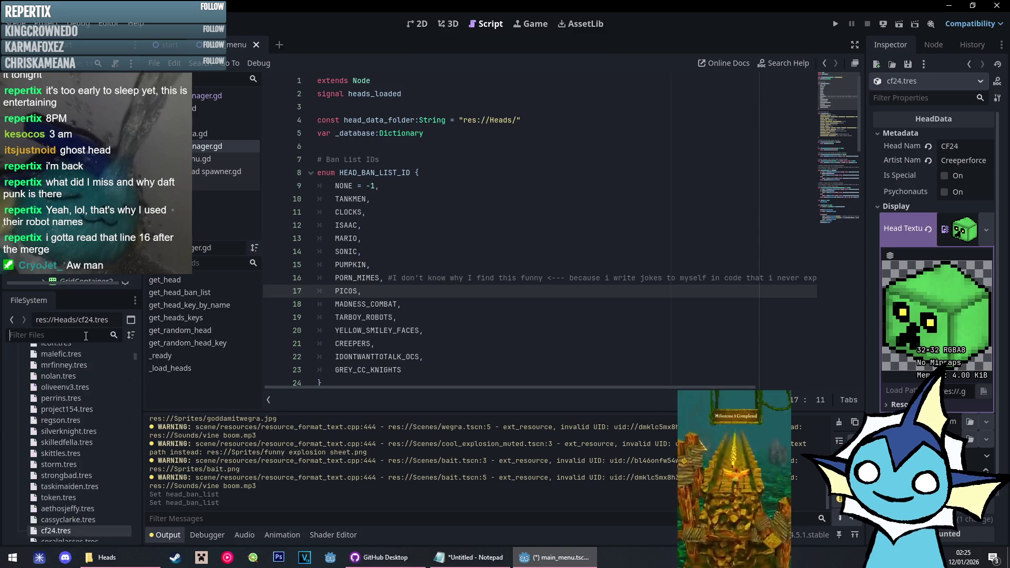
{"action": "type", "text": "vil"}
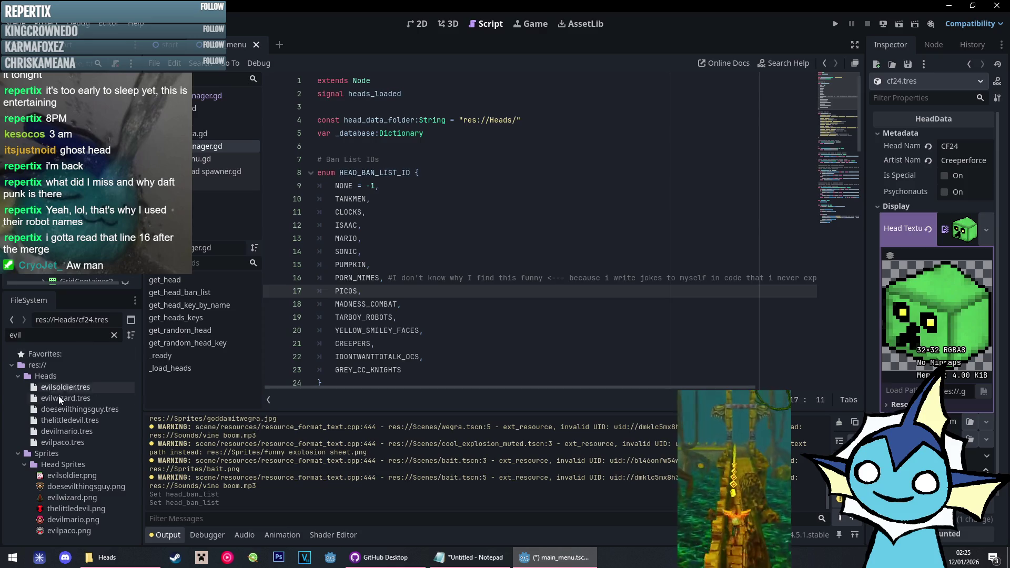
{"action": "left_click", "coordinate": [61, 390]}
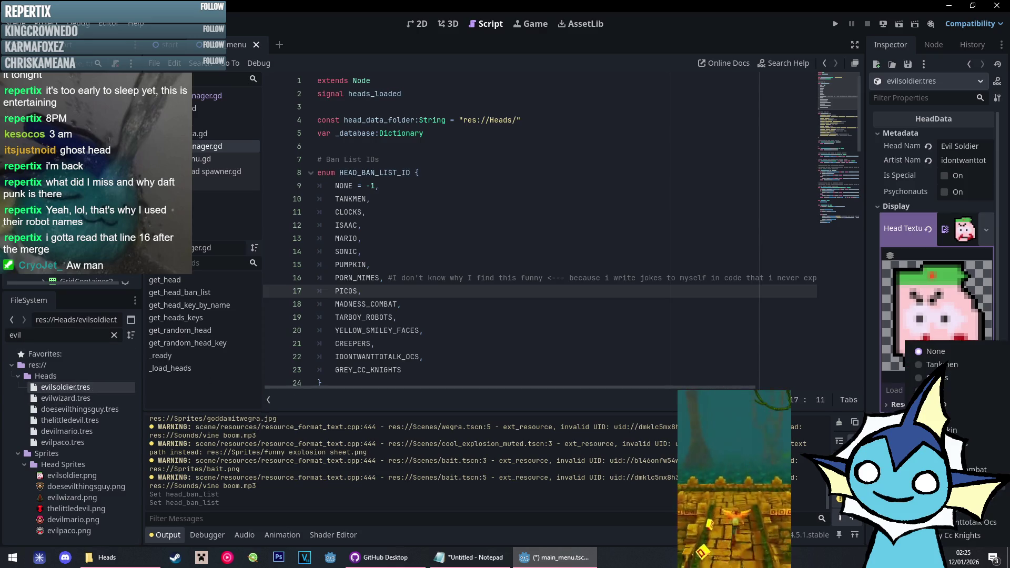
{"action": "left_click", "coordinate": [113, 335]}
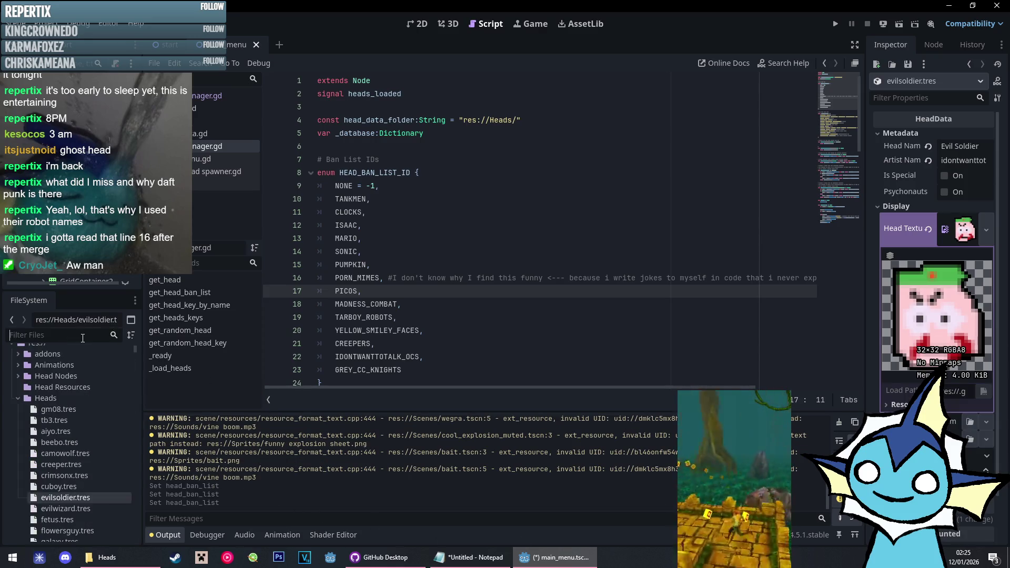
{"action": "type", "text": "offi"}
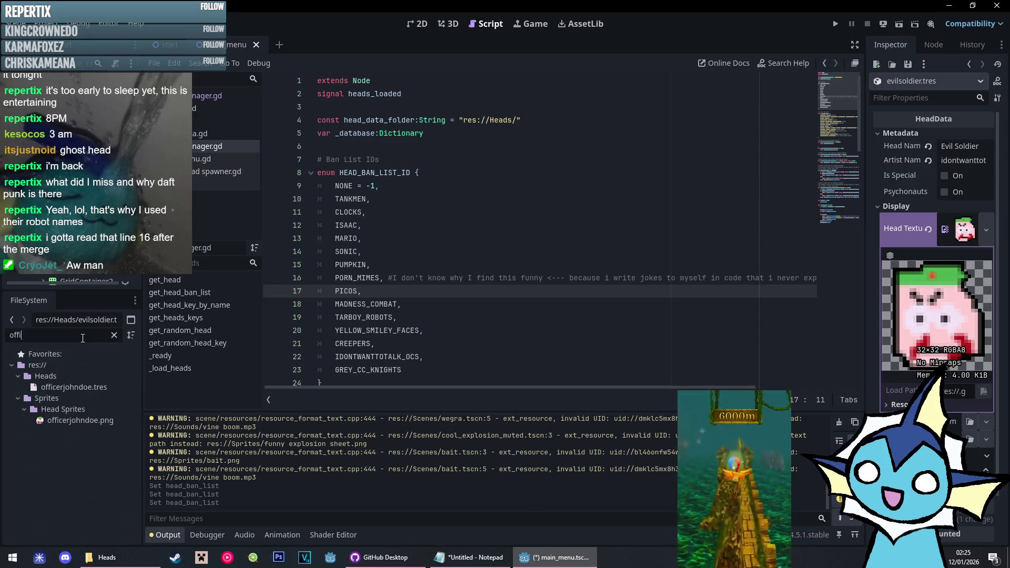
{"action": "left_click", "coordinate": [105, 387]}
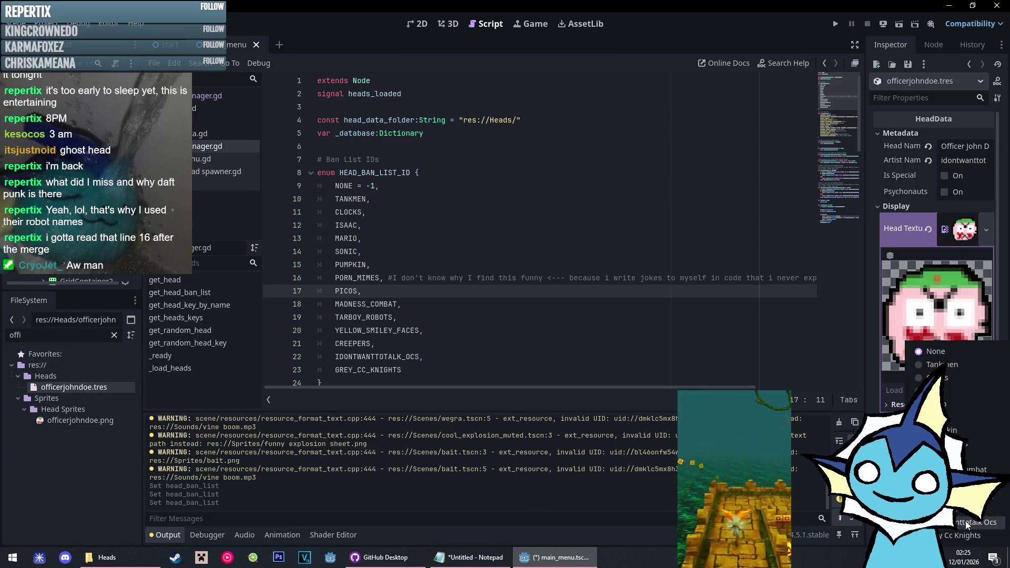
Filter for 'knight', give greyknight.tres the Grey Cc Knights ban list, then start a test run
{"action": "left_click", "coordinate": [114, 336]}
{"action": "type", "text": "knight"}
{"action": "scroll", "coordinate": [93, 406], "scroll_direction": "up", "scroll_amount": 3}
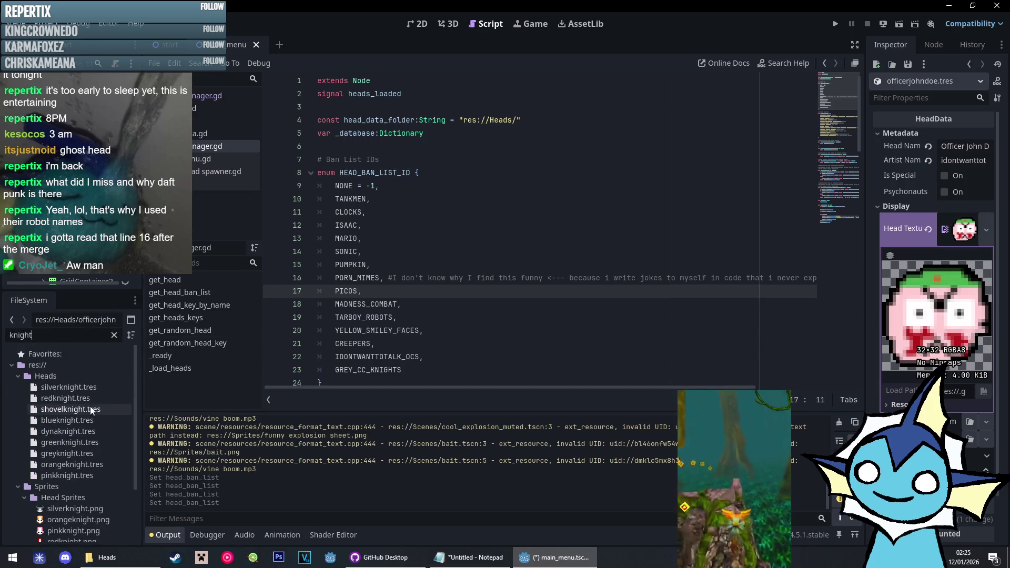
{"action": "left_click", "coordinate": [75, 387]}
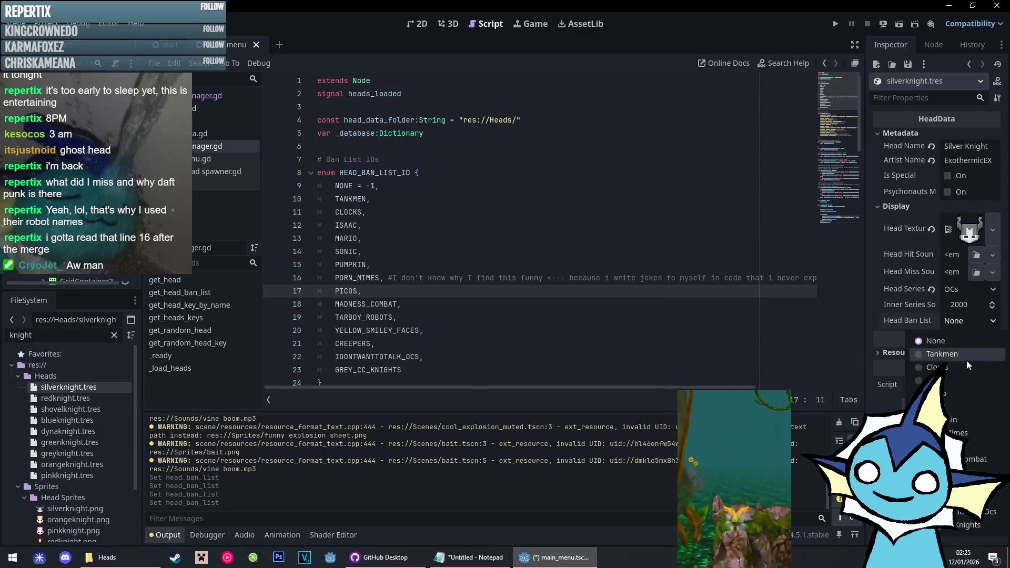
{"action": "left_click", "coordinate": [68, 454]}
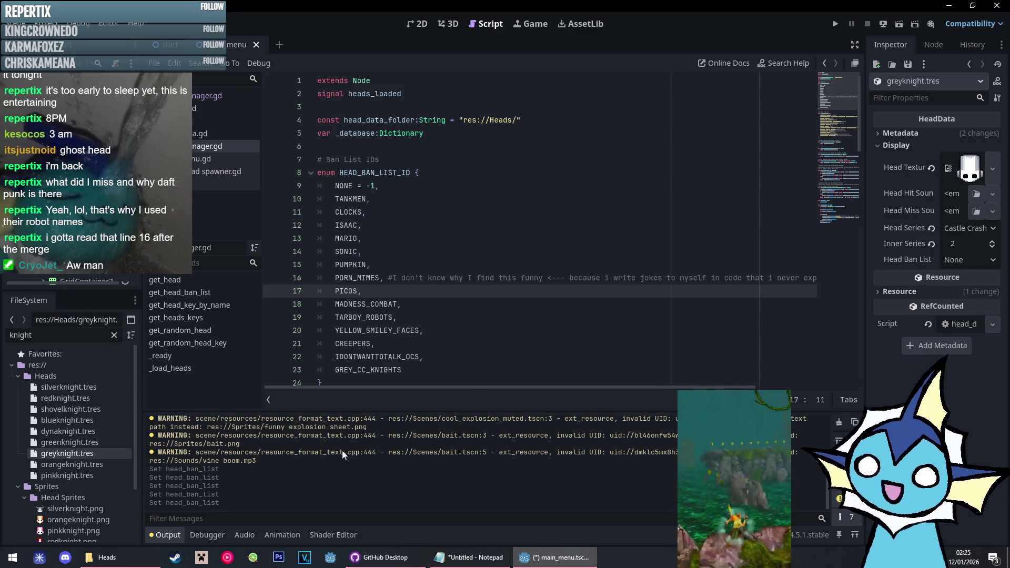
{"action": "left_click", "coordinate": [957, 260]}
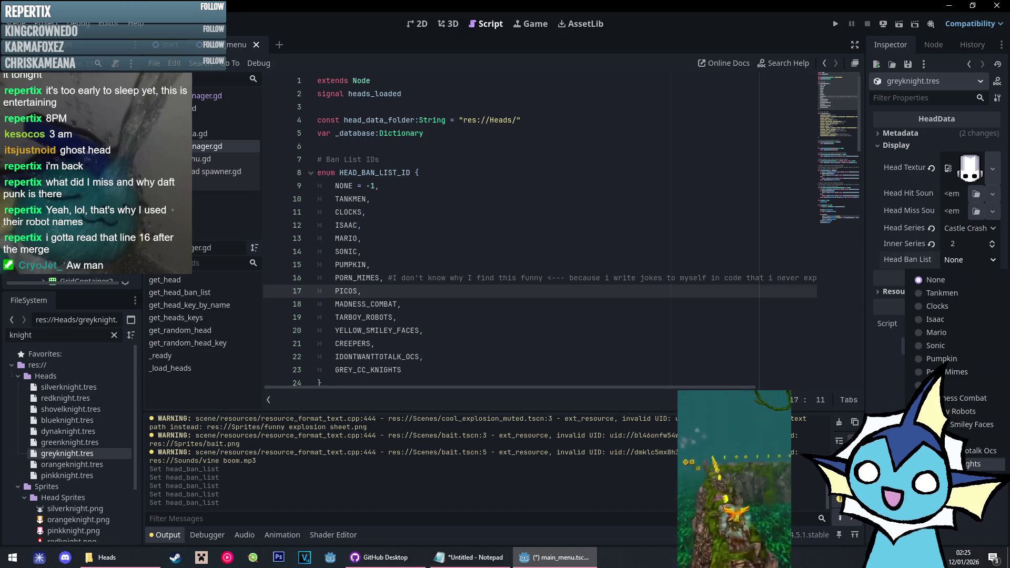
{"action": "left_click", "coordinate": [971, 464]}
{"action": "left_click", "coordinate": [629, 235]}
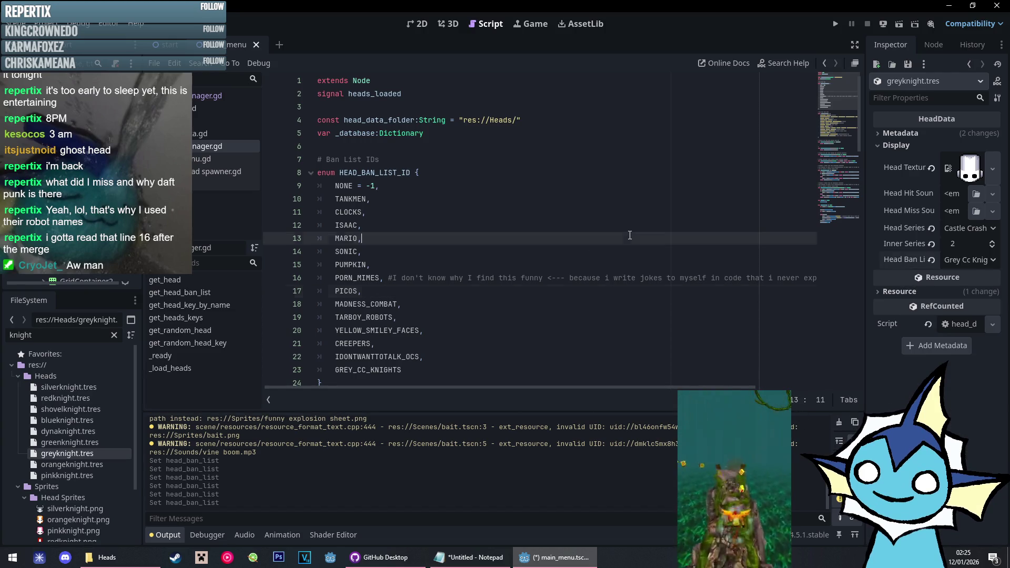
{"action": "key", "text": "F5"}
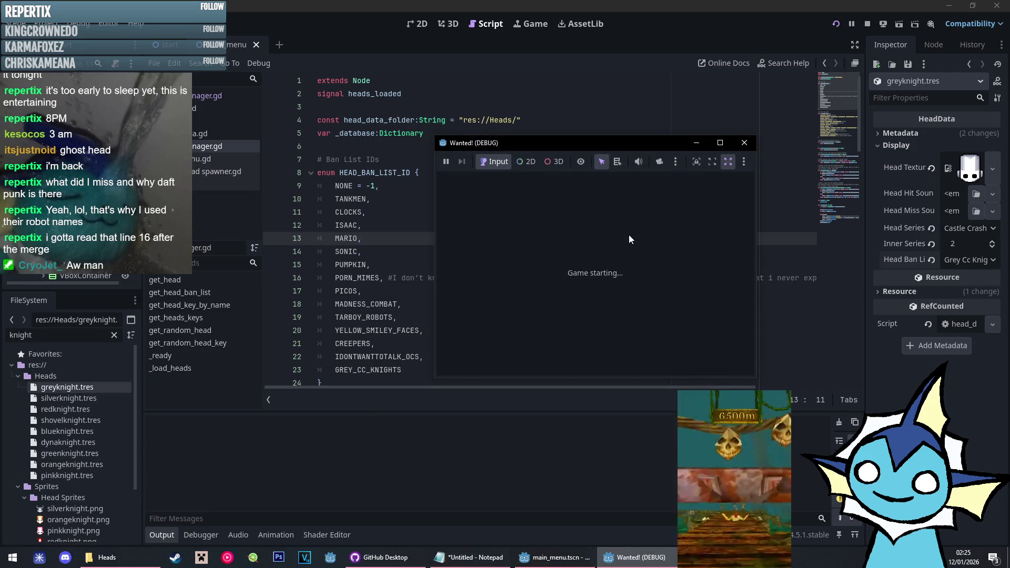
Close the Wanted! (DEBUG) game window to stop the test run
{"action": "left_click", "coordinate": [788, 142]}
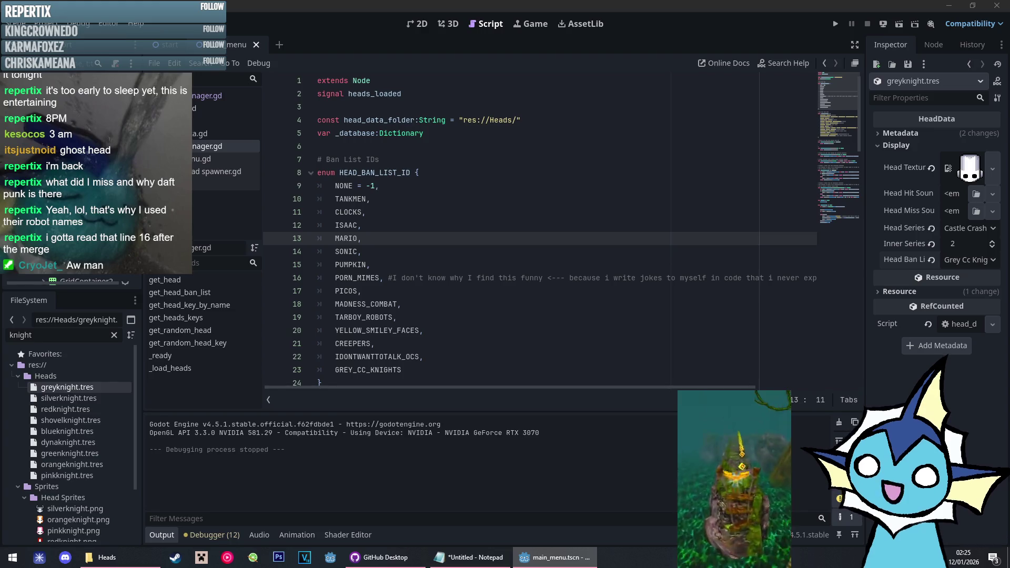
Set Homer Simpson's Progress (C504) to In-game and fill it down to row 515
{"action": "key", "text": "alt+Tab"}
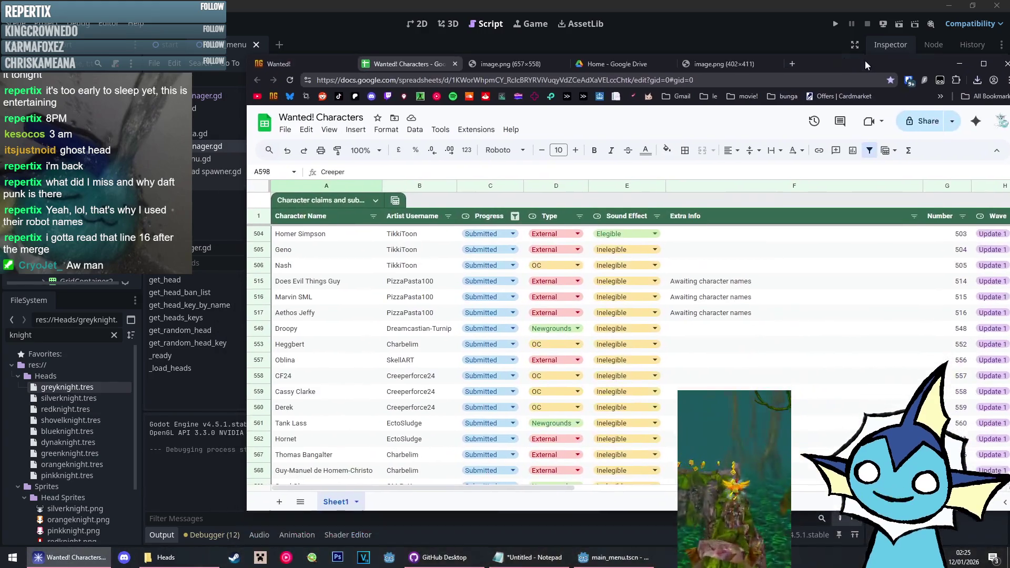
{"action": "scroll", "coordinate": [648, 353], "scroll_direction": "up", "scroll_amount": 8}
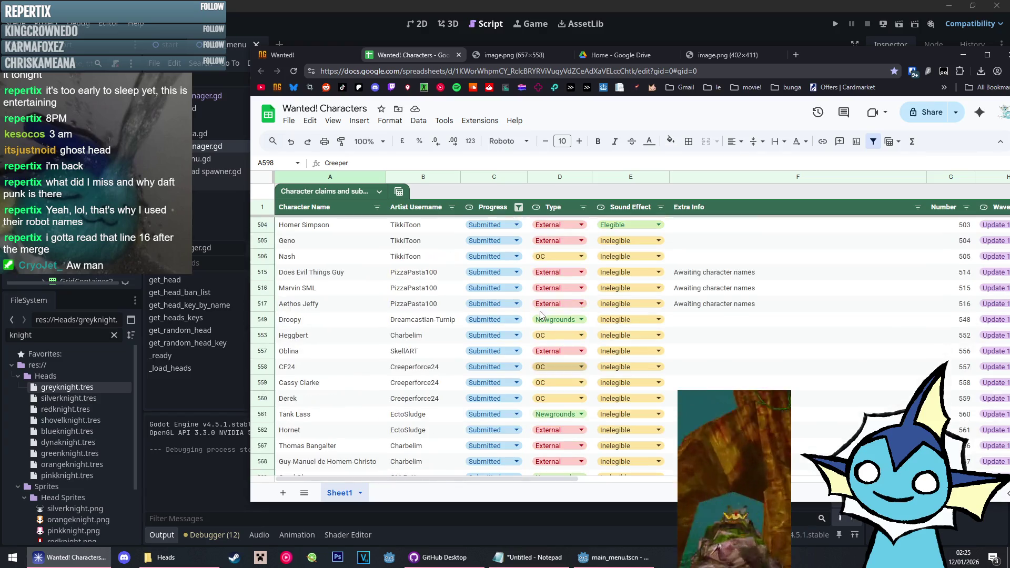
{"action": "left_click", "coordinate": [517, 225]}
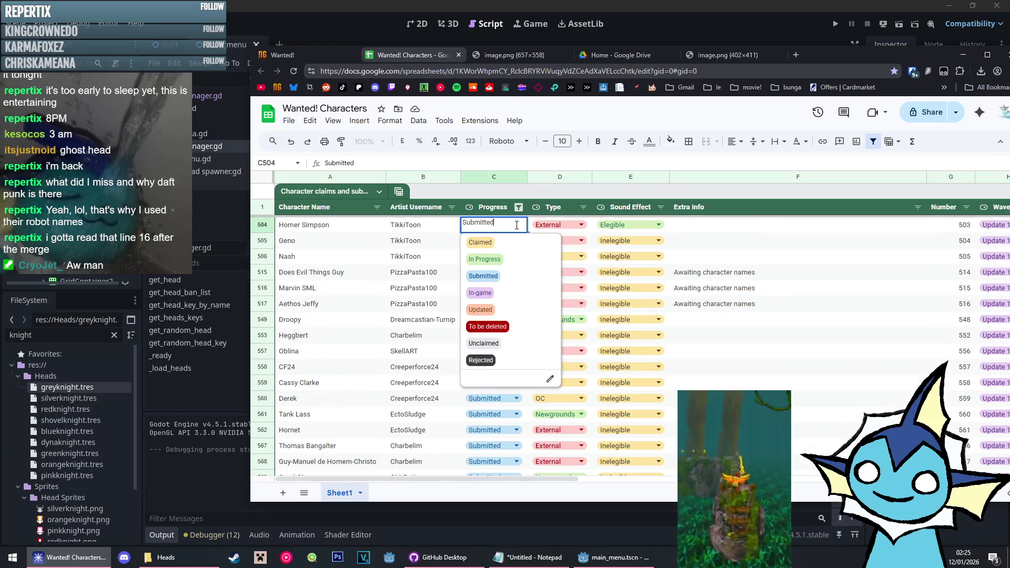
{"action": "left_click", "coordinate": [499, 294]}
{"action": "left_click_drag", "start_coordinate": [528, 233], "coordinate": [509, 422]}
Write the commit summary and description: 'new heads', 'Merged head system with mirror heads', 'Probably other stuff too lol'
{"action": "key", "text": "alt+Tab"}
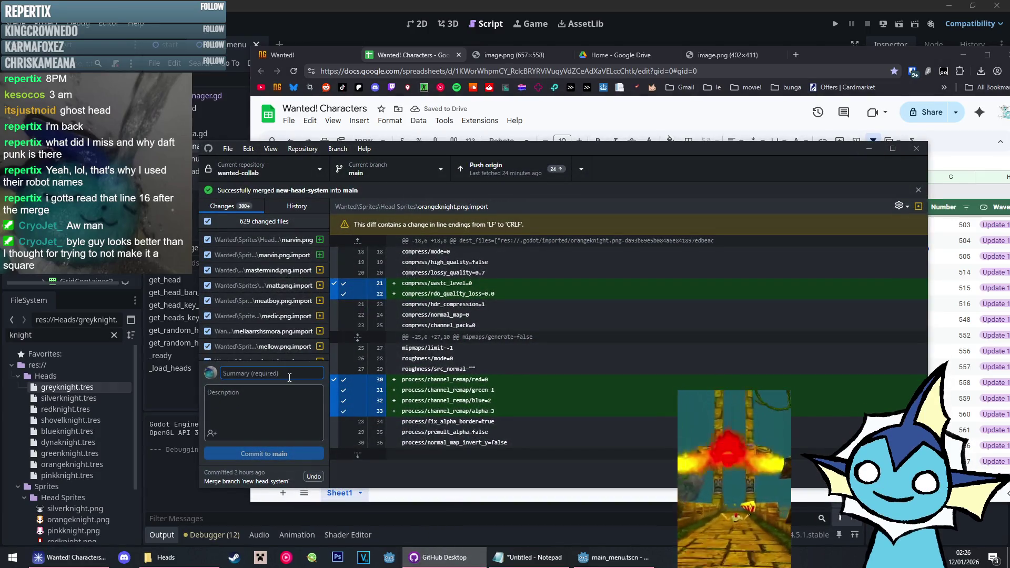
{"action": "type", "text": "lol"}
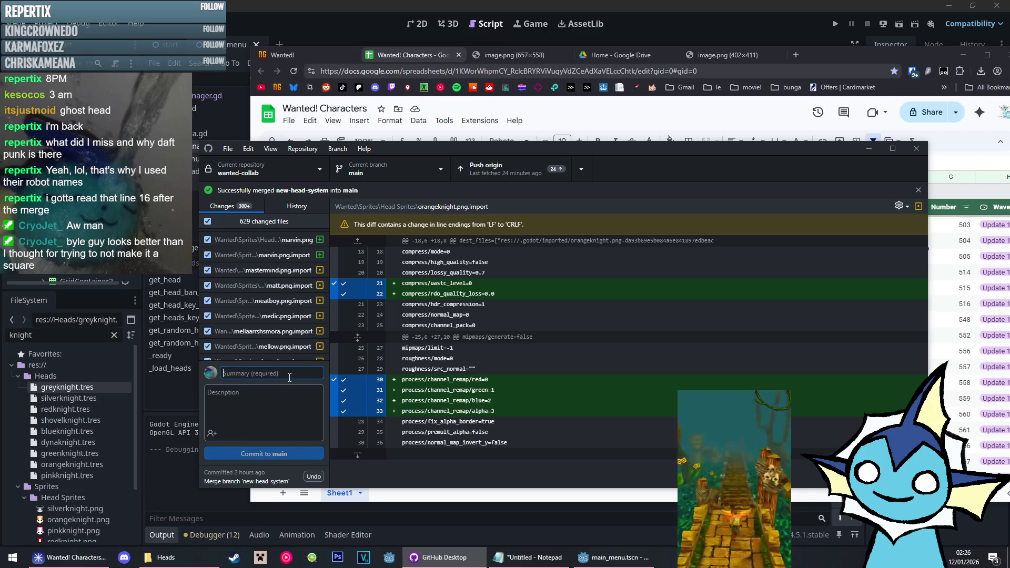
{"action": "left_click", "coordinate": [259, 395]}
{"action": "type", "text": "Added"}
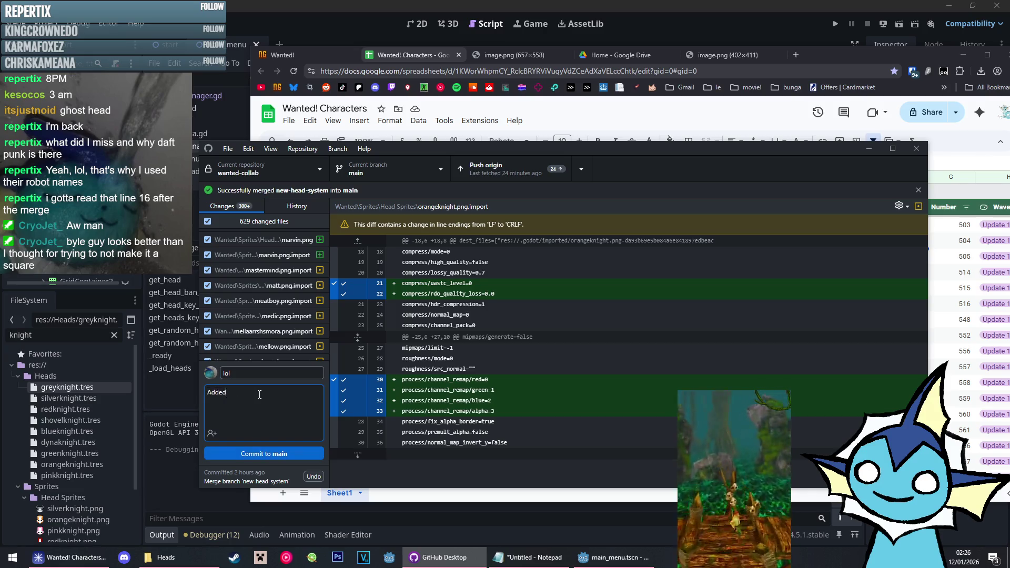
{"action": "type", "text": "new heads"}
{"action": "key", "text": "Return"}
{"action": "key", "text": "Return"}
{"action": "type", "text": "Merged head systm"}
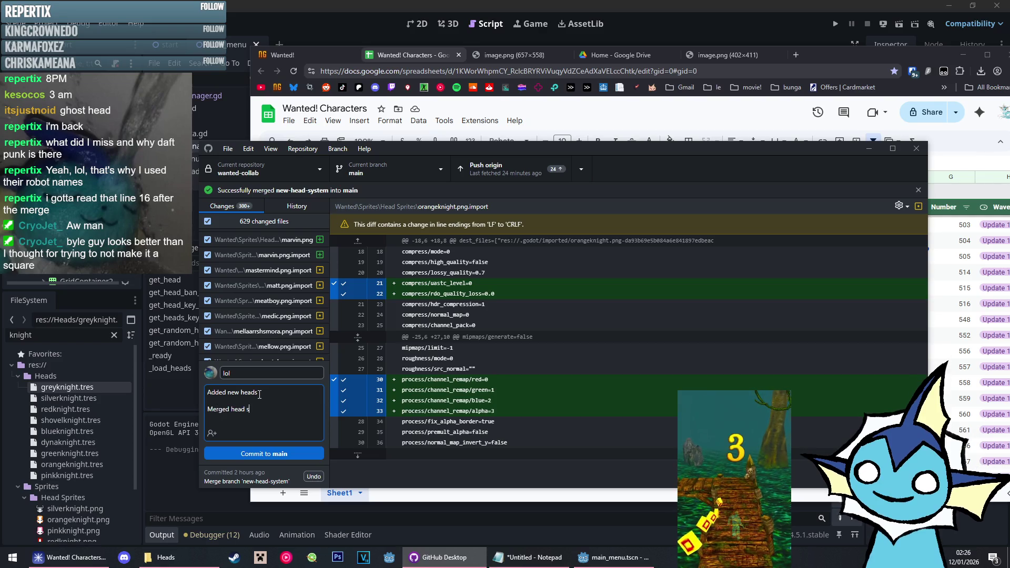
{"action": "key", "text": "BackSpace"}
{"action": "type", "text": "ea"}
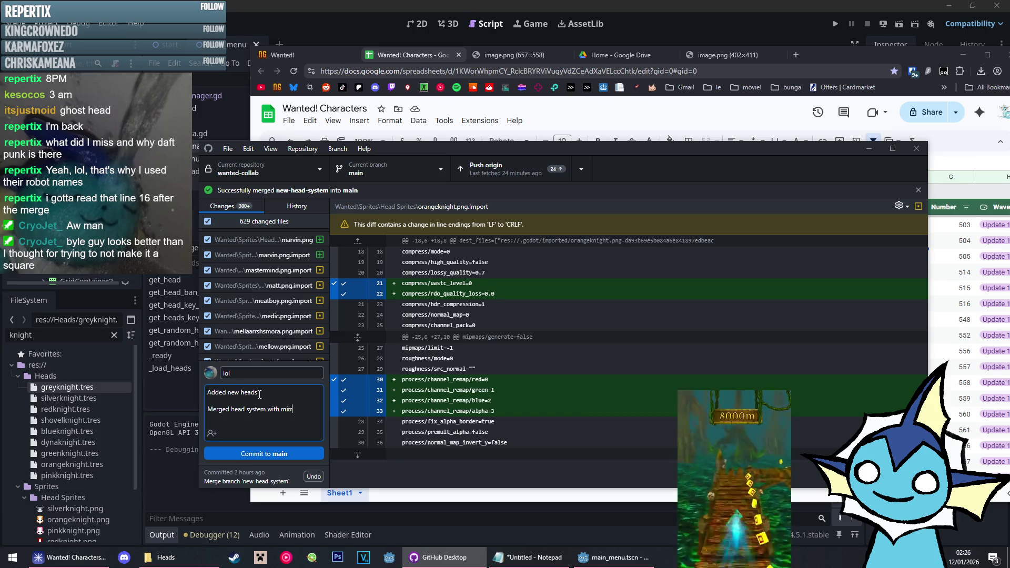
{"action": "type", "text": "ds"}
{"action": "key", "text": "Return"}
{"action": "key", "text": "Return"}
{"action": "type", "text": "Probably other stuff too lol"}
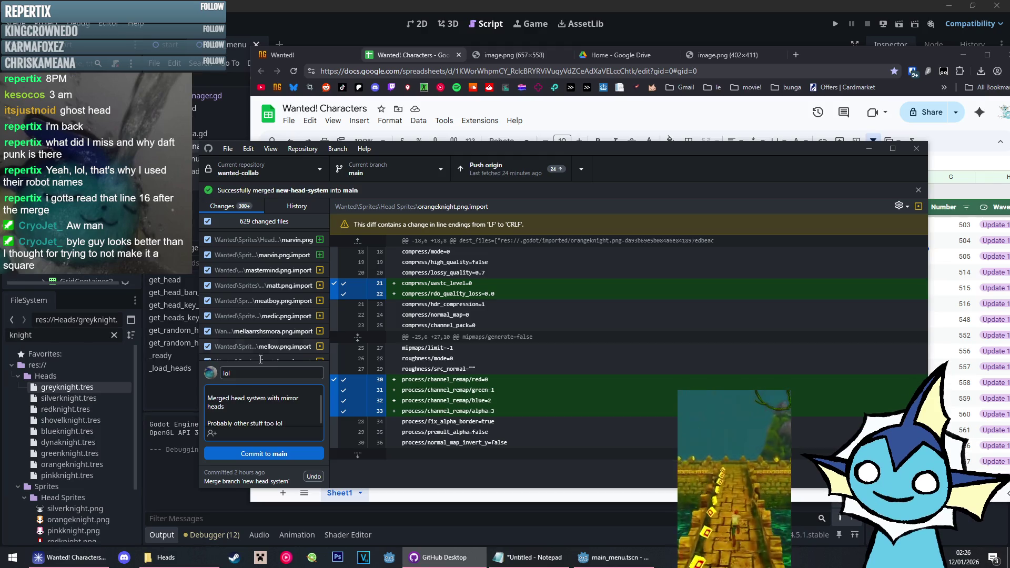
{"action": "left_click", "coordinate": [263, 373]}
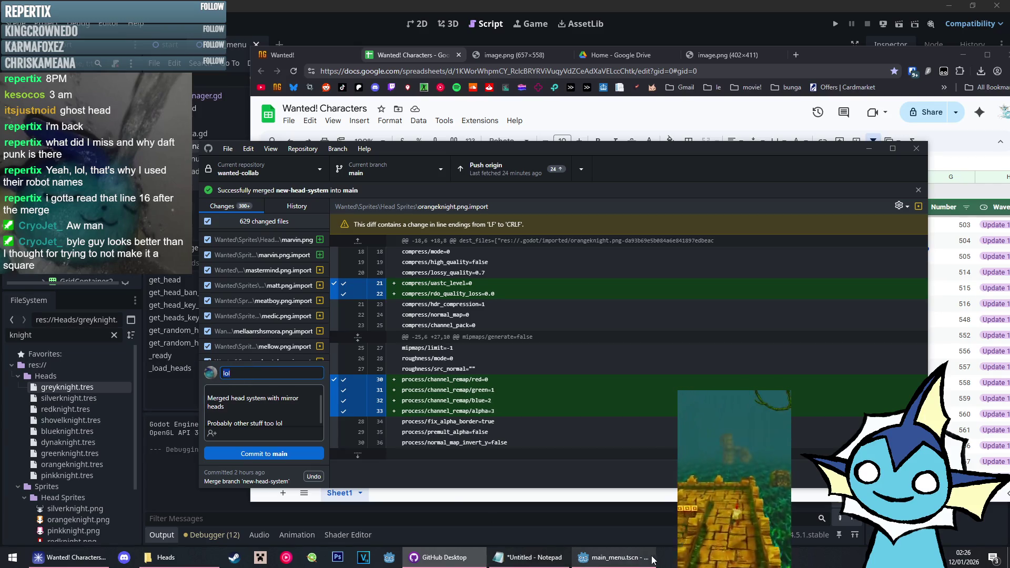
{"action": "left_click", "coordinate": [632, 557]}
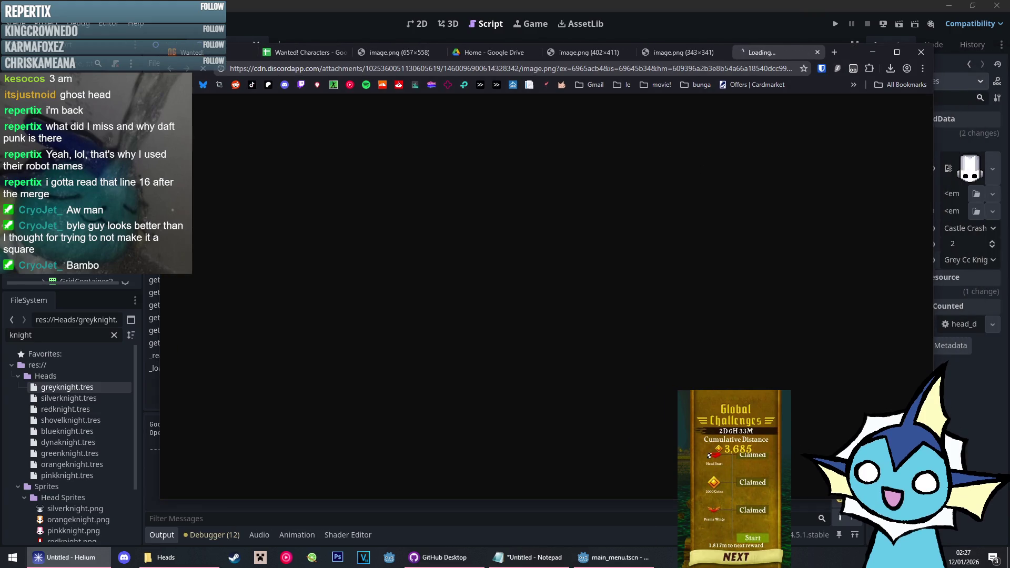
Compare the 267×266 and 343×341 knight head images across their tabs
{"action": "left_click", "coordinate": [689, 50]}
{"action": "left_click", "coordinate": [758, 55]}
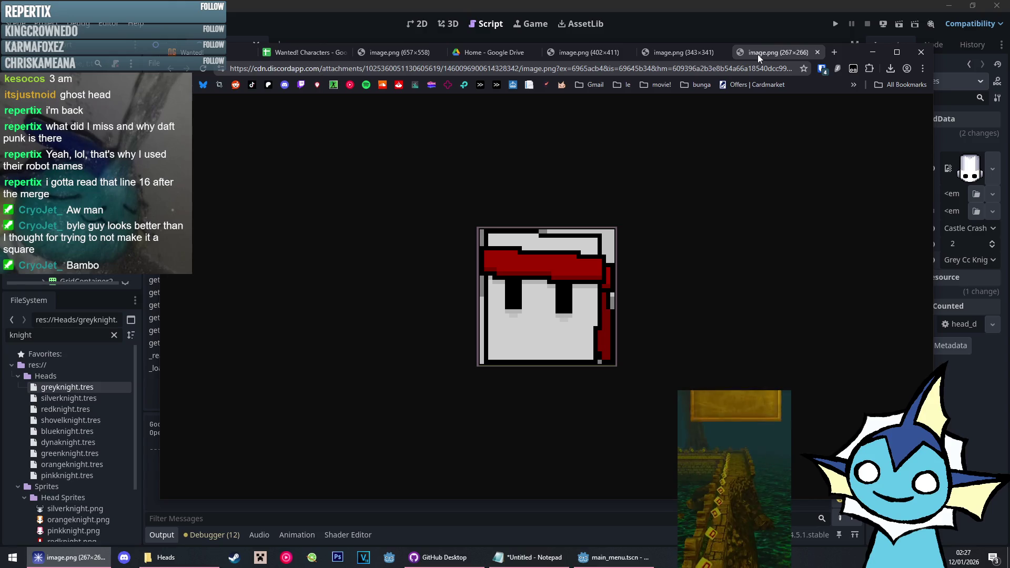
{"action": "left_click", "coordinate": [757, 55]}
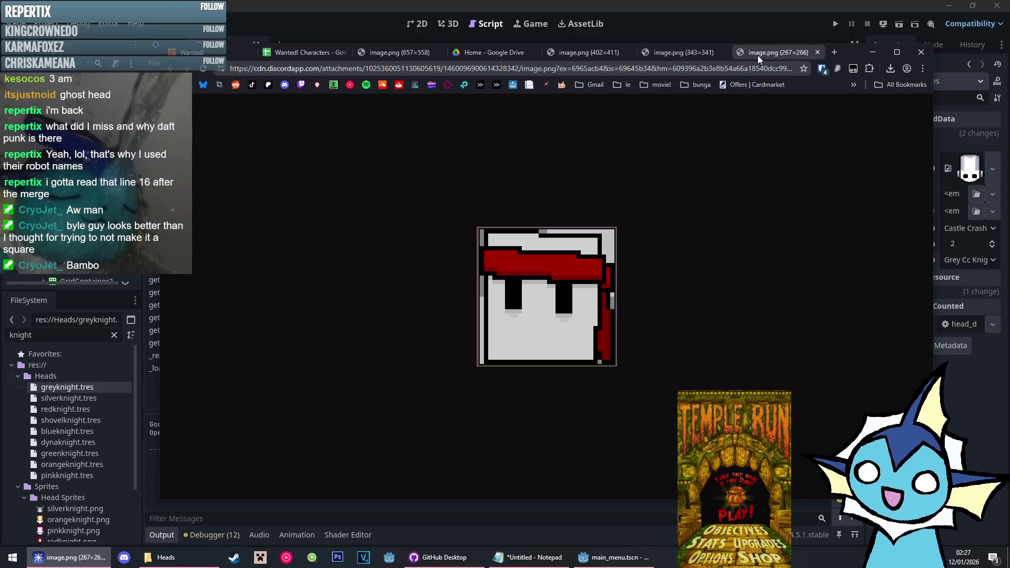
{"action": "left_click", "coordinate": [690, 52]}
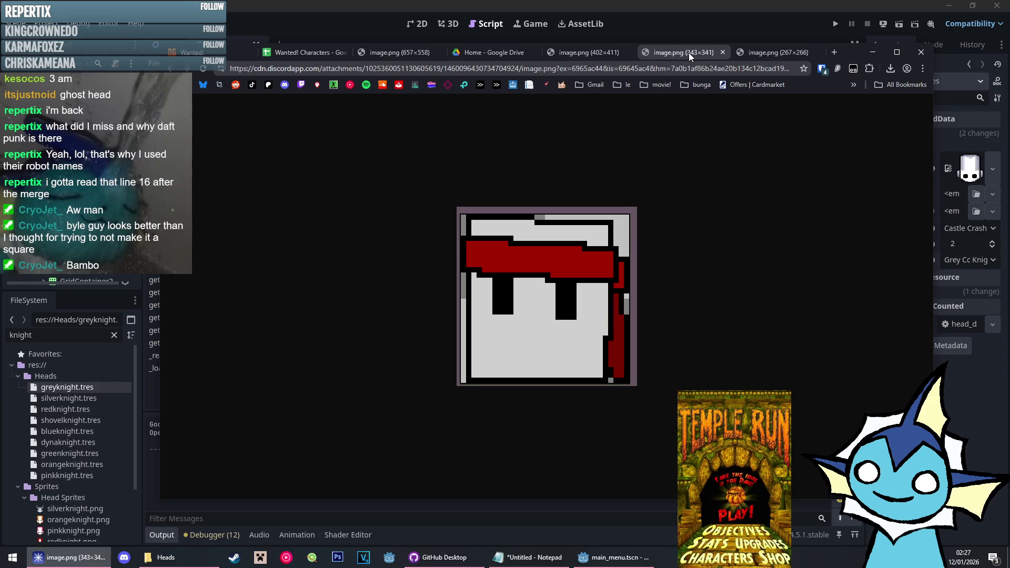
{"action": "left_click", "coordinate": [747, 52]}
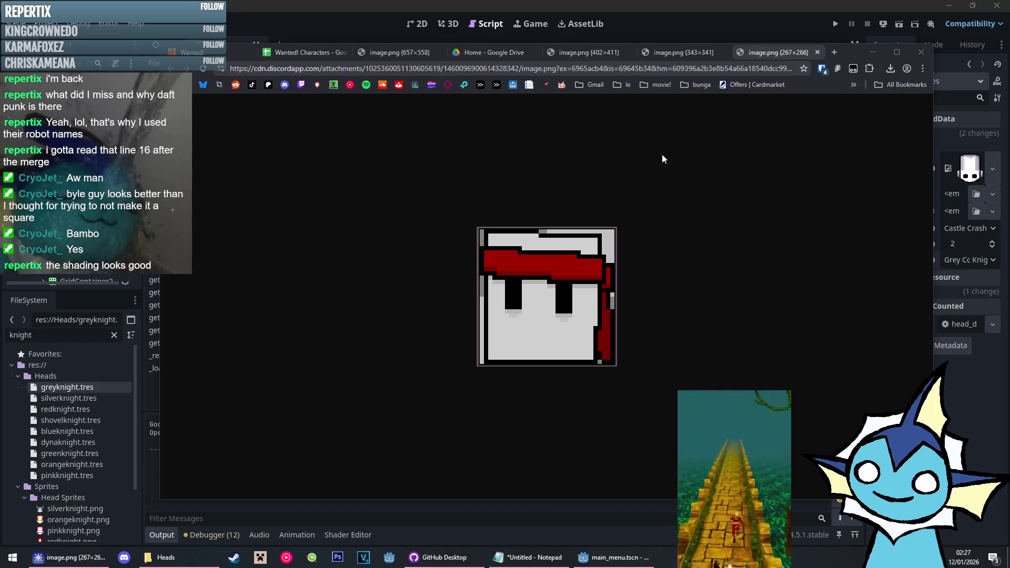
{"action": "left_click", "coordinate": [683, 52]}
{"action": "left_click", "coordinate": [766, 55]}
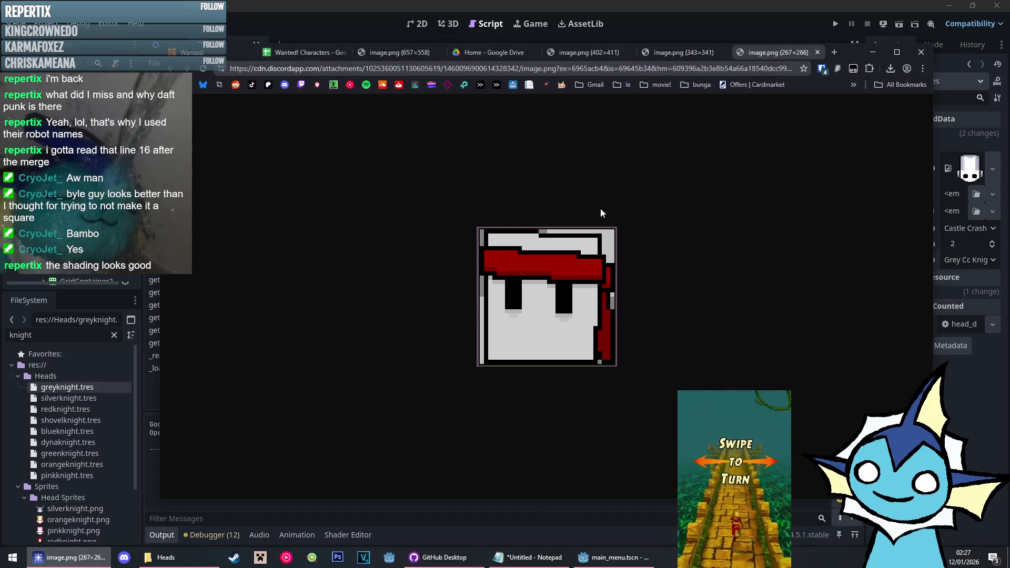
{"action": "key", "text": "ctrl+shift+Tab"}
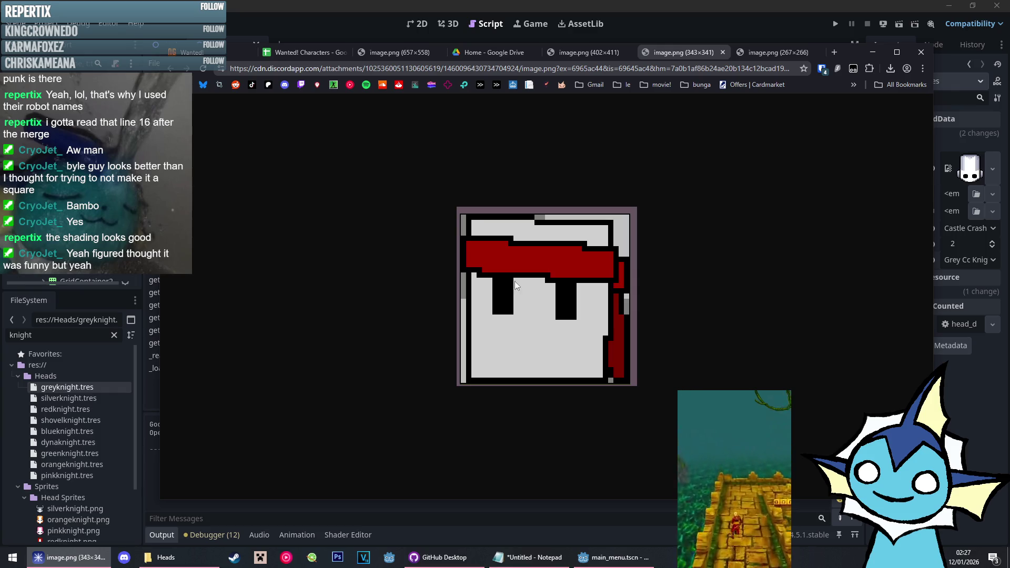
{"action": "left_click", "coordinate": [772, 55]}
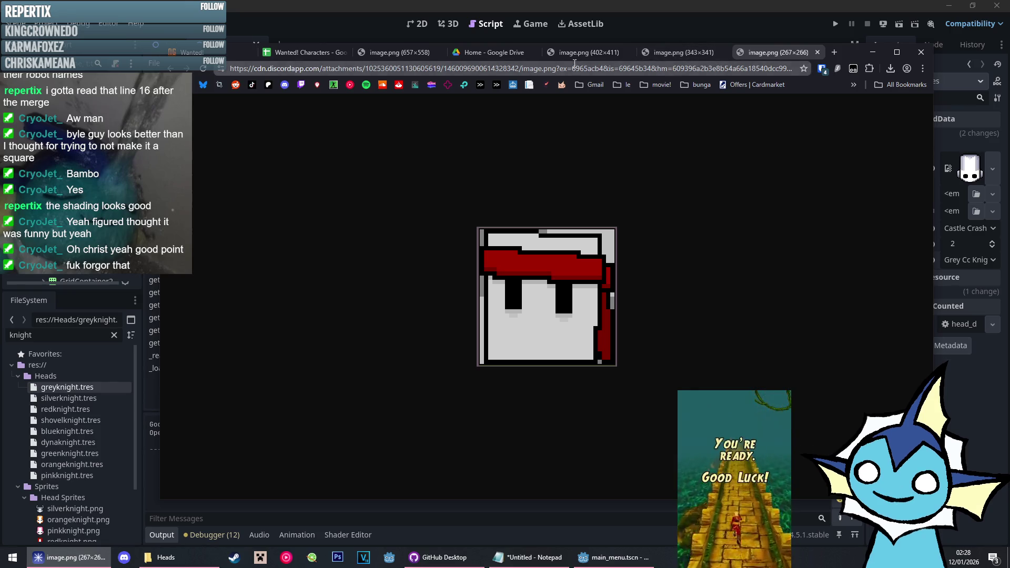
Check the 402×411 face image, close its tab, then close the browser
{"action": "left_click", "coordinate": [586, 52]}
{"action": "left_click", "coordinate": [682, 53]}
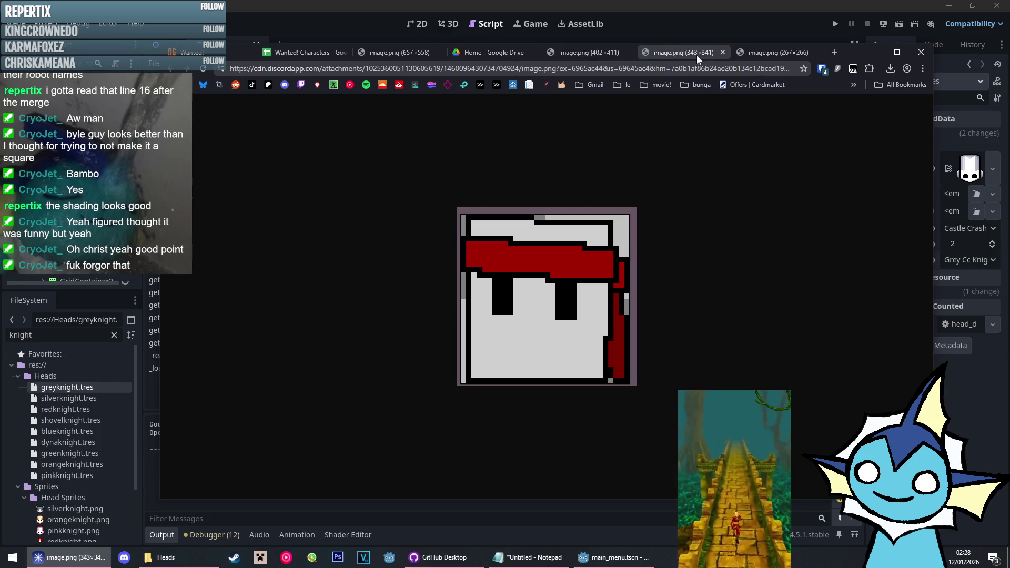
{"action": "left_click", "coordinate": [757, 57]}
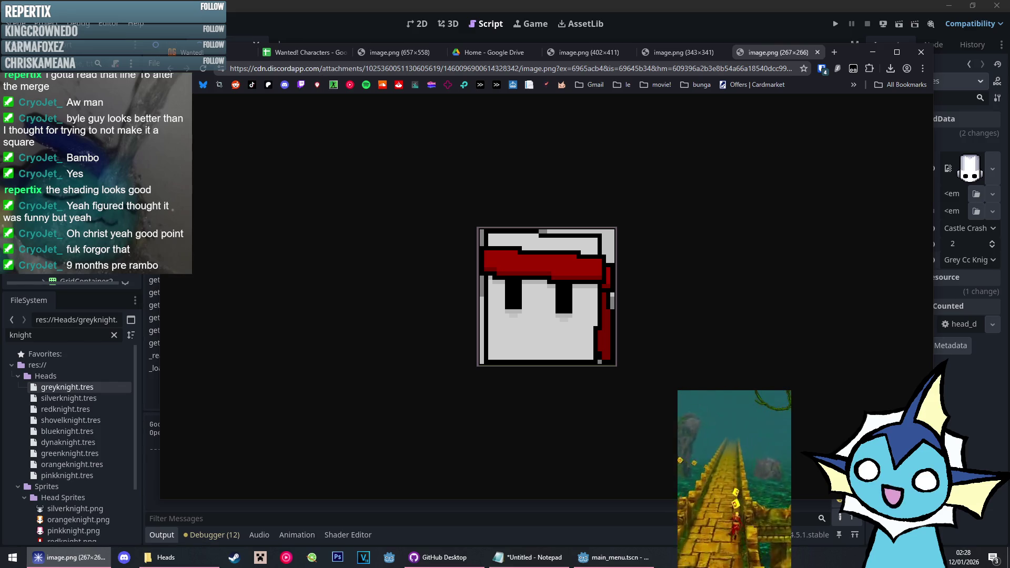
{"action": "middle_click", "coordinate": [589, 56]}
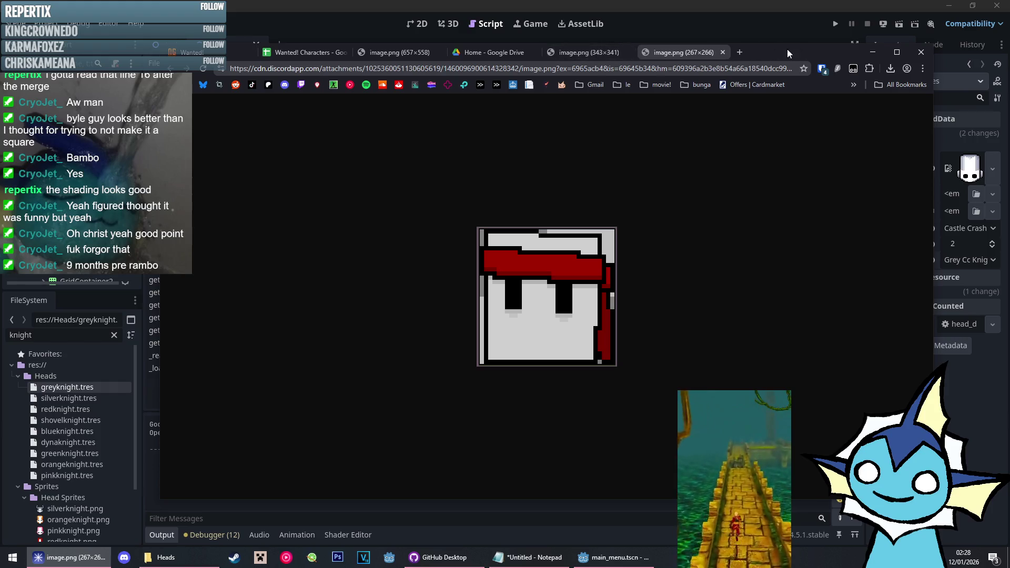
{"action": "left_click", "coordinate": [922, 52]}
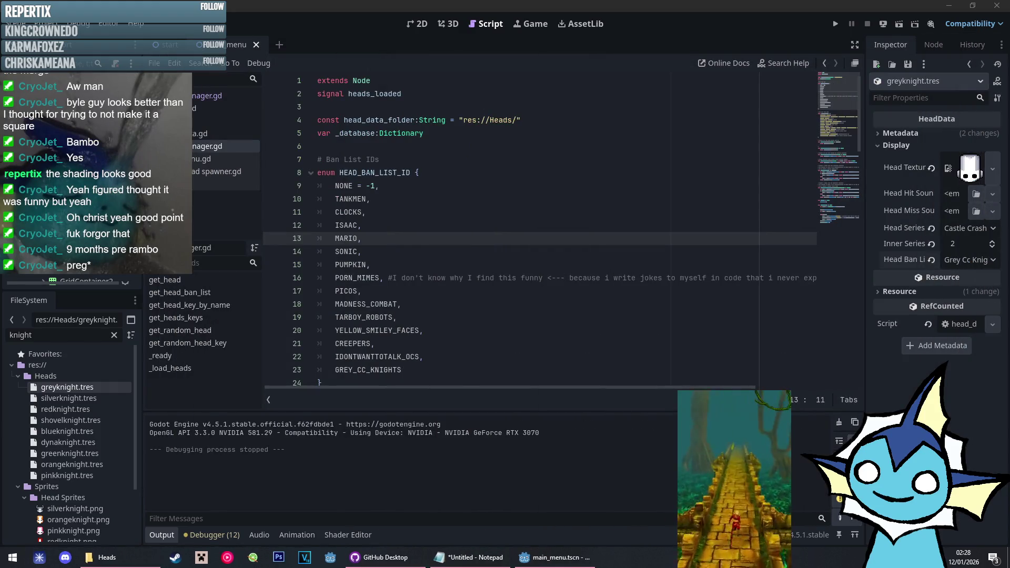
{"action": "left_click", "coordinate": [481, 318]}
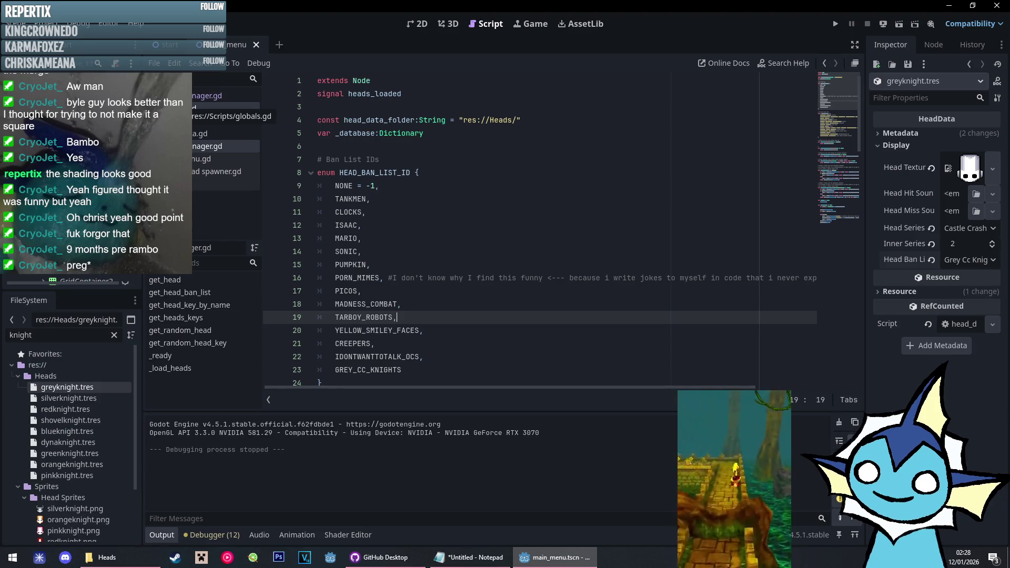
{"action": "scroll", "coordinate": [399, 198], "scroll_direction": "down", "scroll_amount": 2}
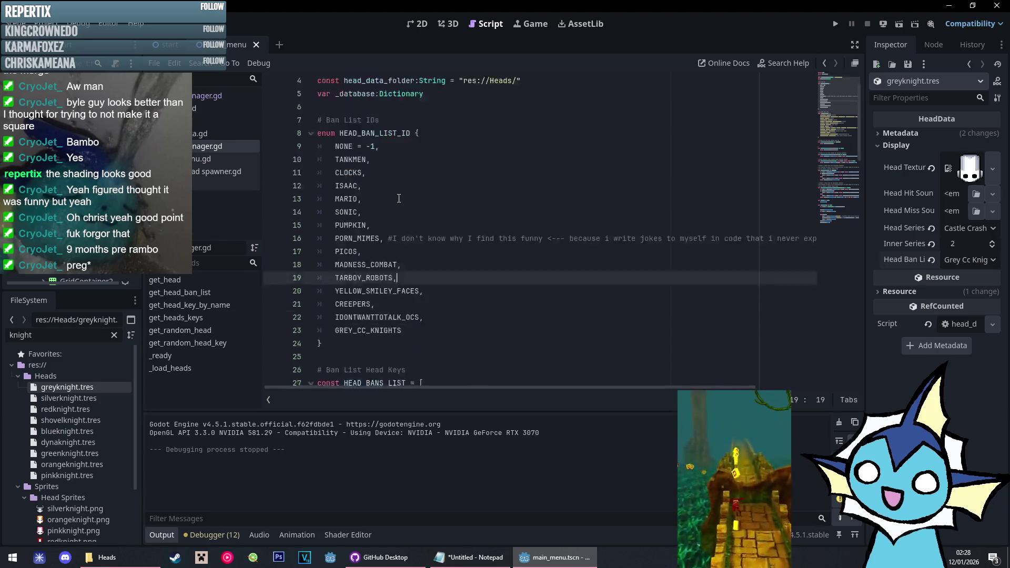
{"action": "scroll", "coordinate": [399, 199], "scroll_direction": "down", "scroll_amount": 8}
{"action": "scroll", "coordinate": [360, 124], "scroll_direction": "up", "scroll_amount": 2}
{"action": "left_click", "coordinate": [360, 124]}
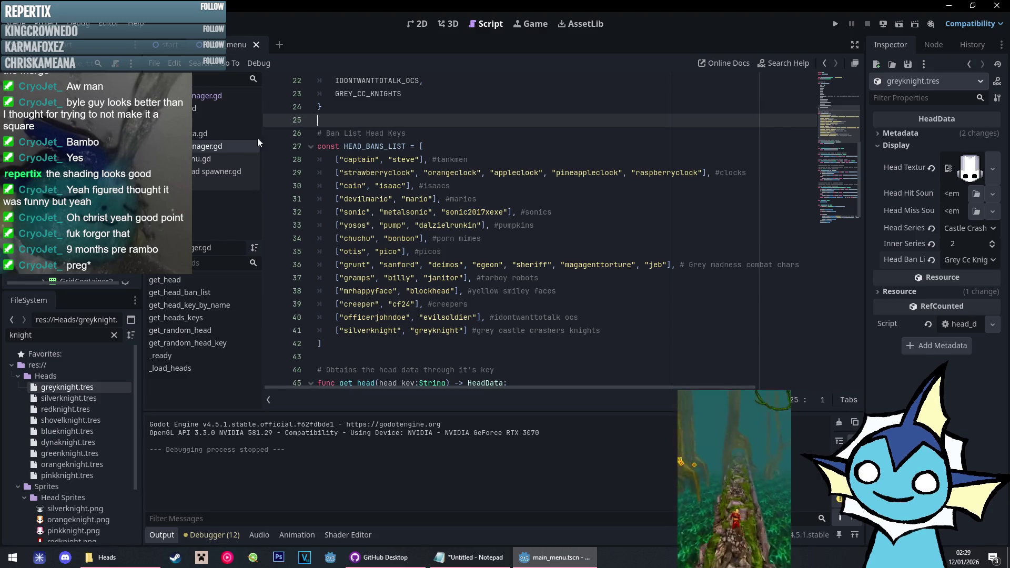
Open GameManager.gd and read the docs for generate_heads_linear_orbit_movement and generate_heads_rain
{"action": "left_click", "coordinate": [207, 97]}
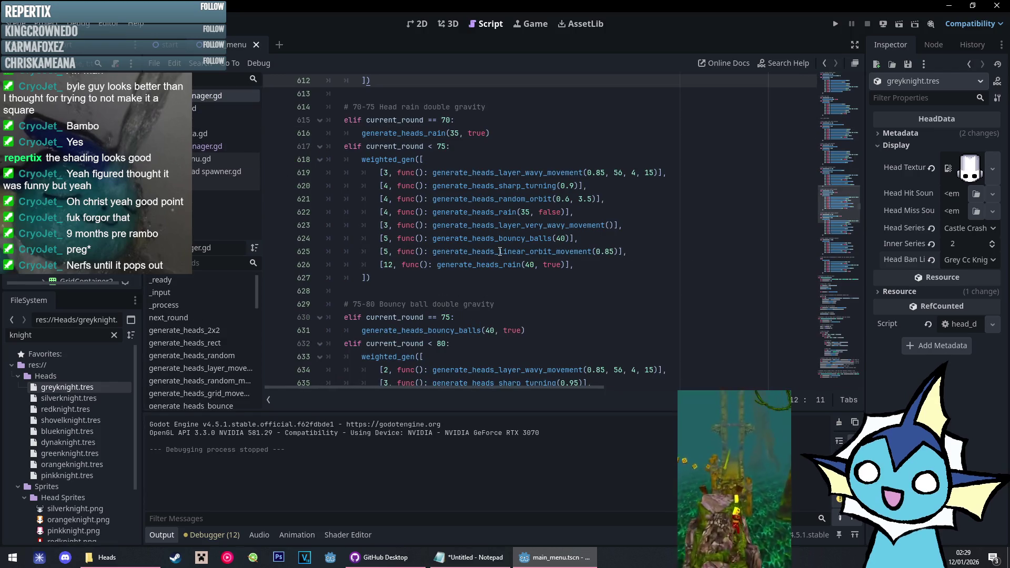
{"action": "mouse_move", "coordinate": [498, 247]}
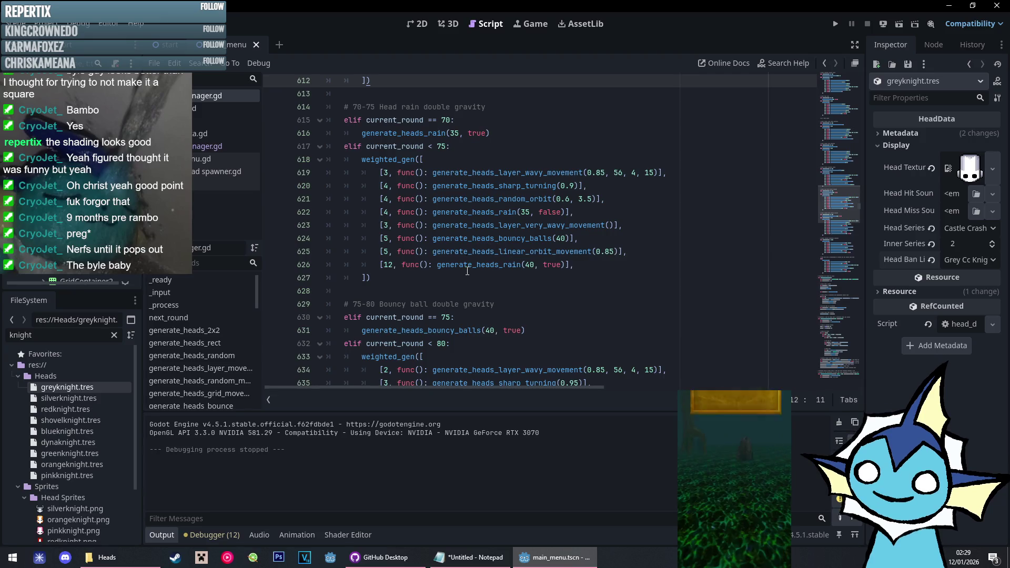
{"action": "mouse_move", "coordinate": [467, 271]}
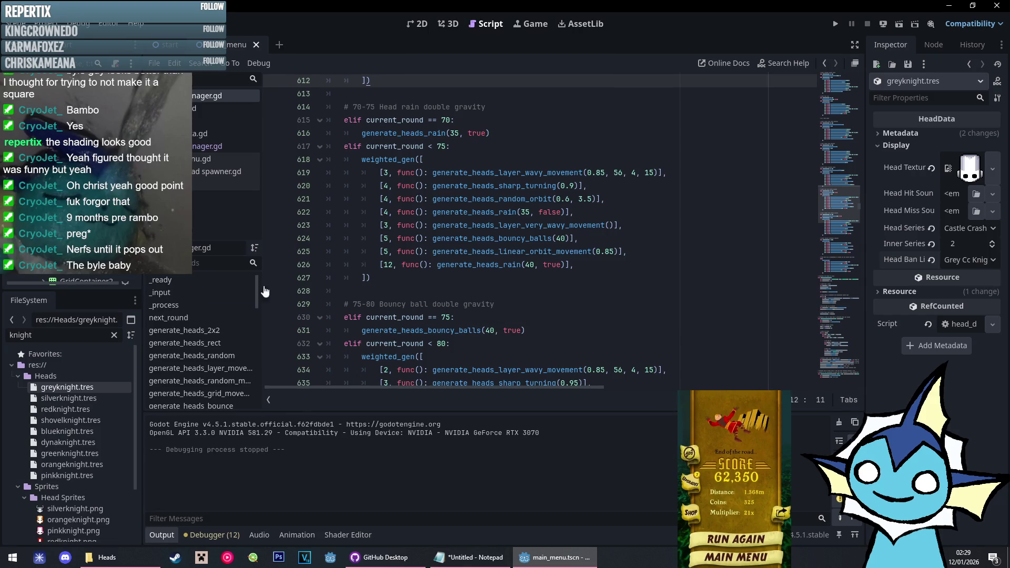
Delete the separate set-one-head-correct make_wanted block on lines 687–690
{"action": "scroll", "coordinate": [338, 355], "scroll_direction": "down", "scroll_amount": 20}
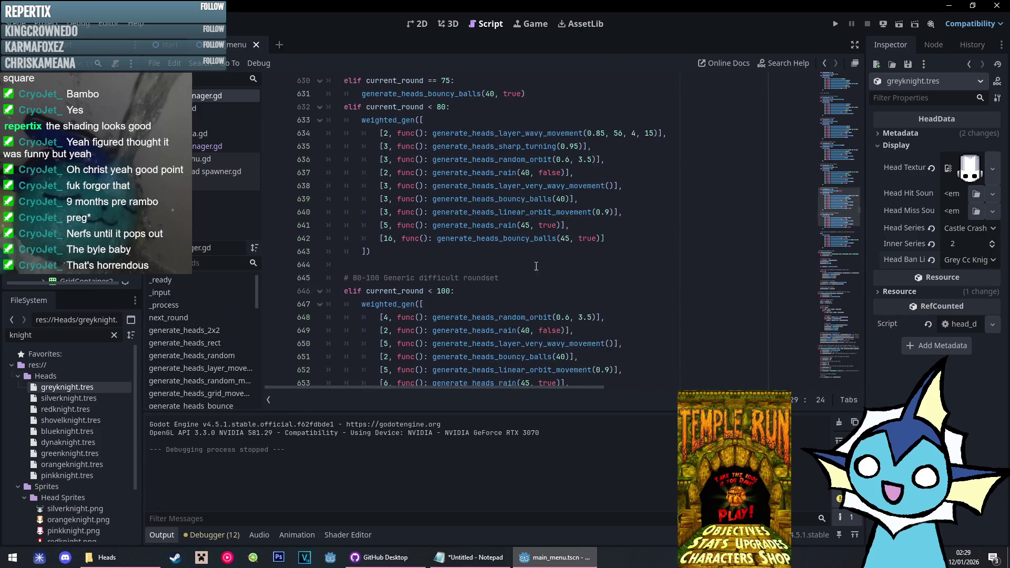
{"action": "mouse_move", "coordinate": [838, 219]}
{"action": "left_mouse_down"}
{"action": "mouse_move", "coordinate": [845, 250]}
{"action": "mouse_move", "coordinate": [844, 213]}
{"action": "left_mouse_up"}
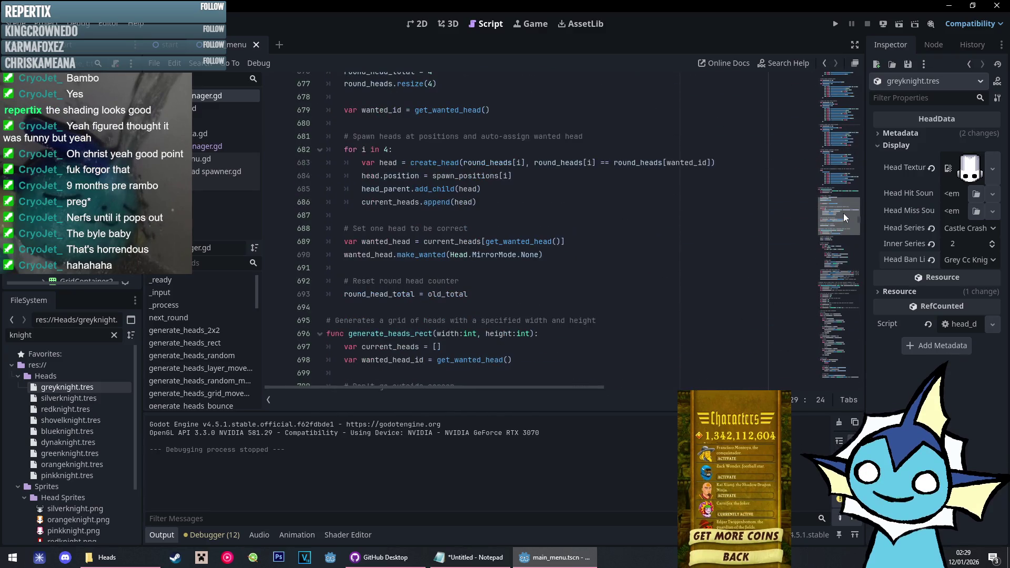
{"action": "scroll", "coordinate": [661, 225], "scroll_direction": "up", "scroll_amount": 11}
{"action": "scroll", "coordinate": [610, 214], "scroll_direction": "down", "scroll_amount": 10}
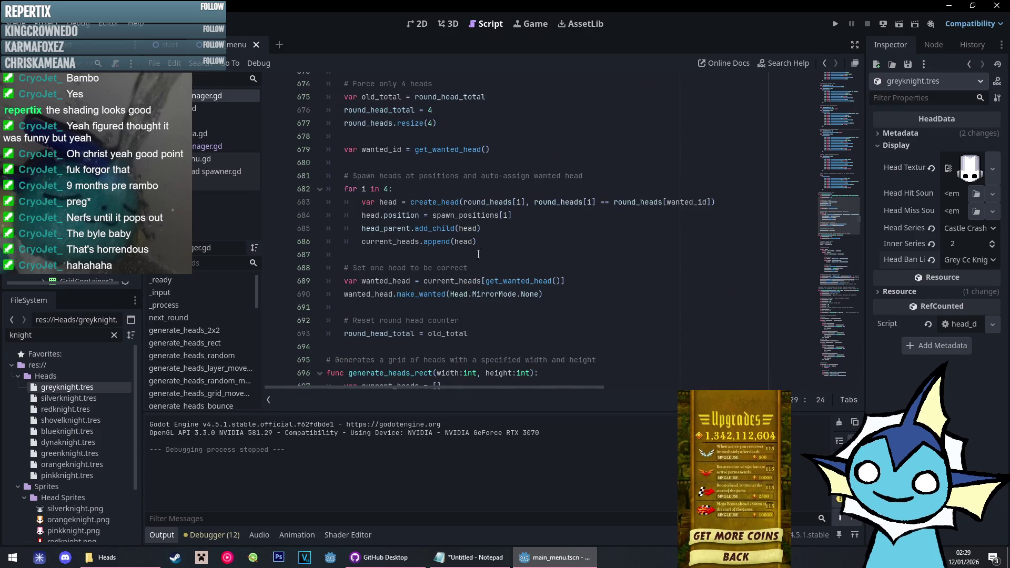
{"action": "double_click", "coordinate": [421, 295]}
{"action": "left_click", "coordinate": [437, 294]}
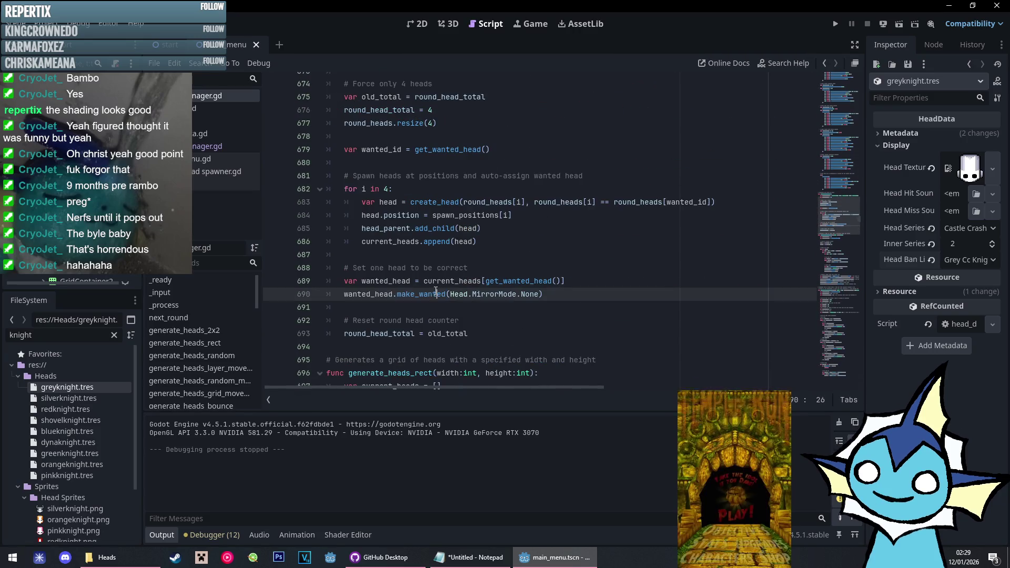
{"action": "double_click", "coordinate": [433, 294]}
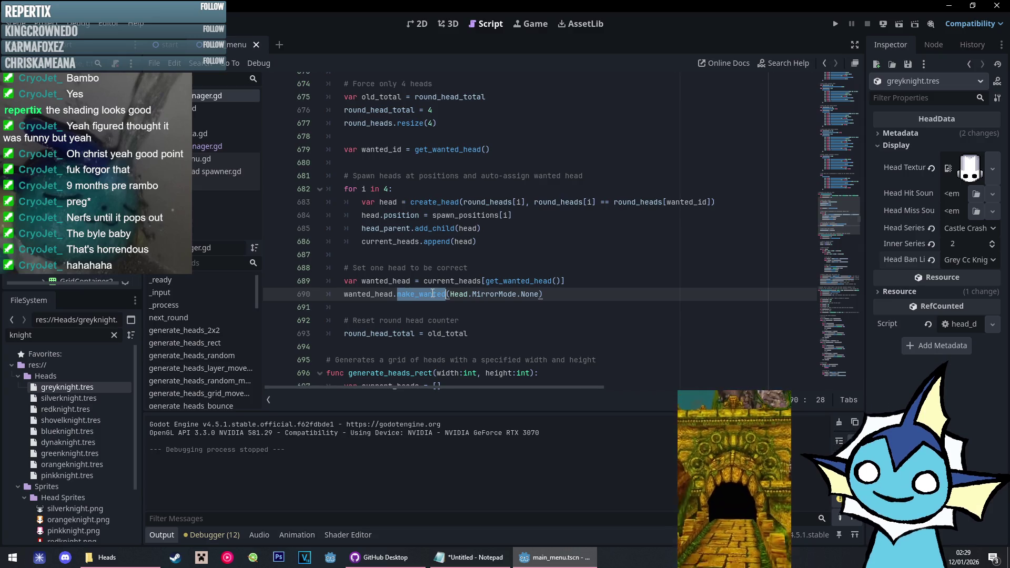
{"action": "left_click", "coordinate": [435, 295]}
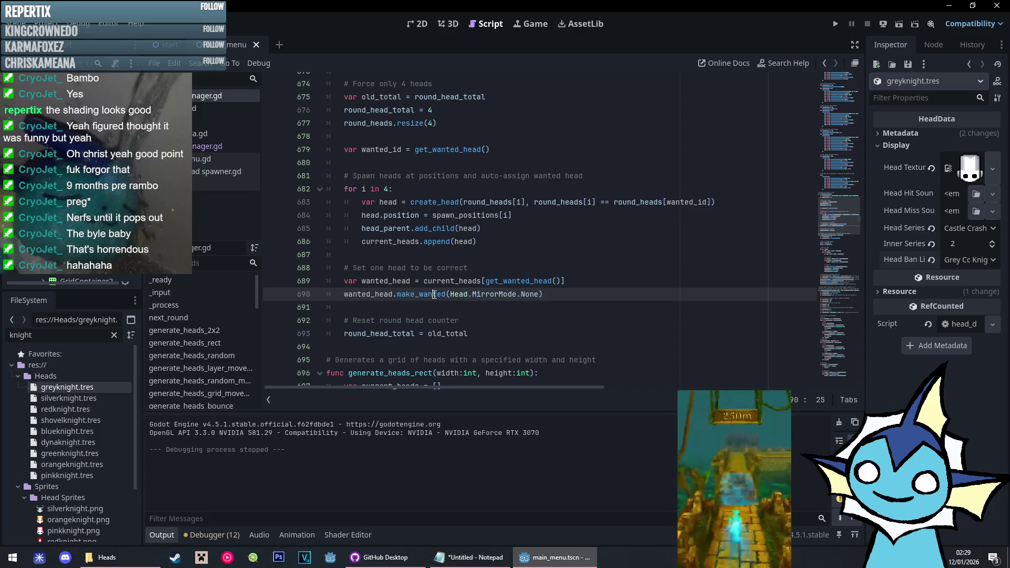
{"action": "left_click", "coordinate": [708, 202]}
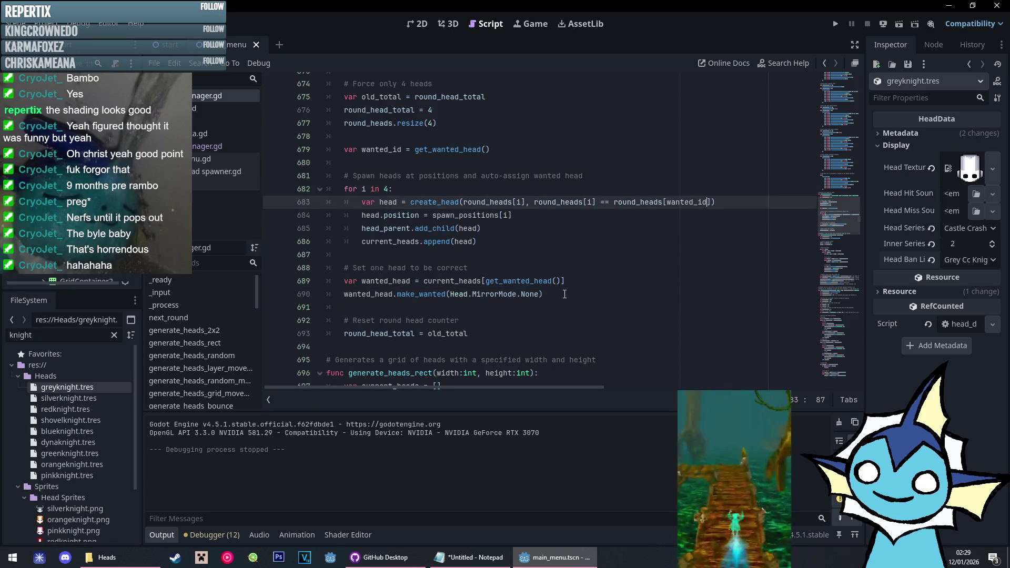
{"action": "left_click", "coordinate": [565, 294]}
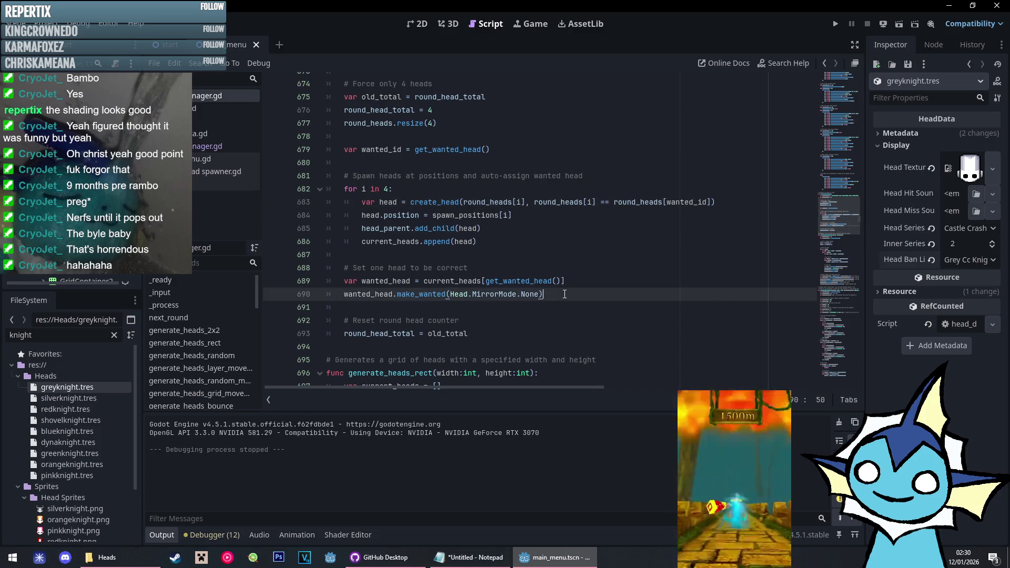
{"action": "left_click_drag", "start_coordinate": [565, 294], "coordinate": [542, 242]}
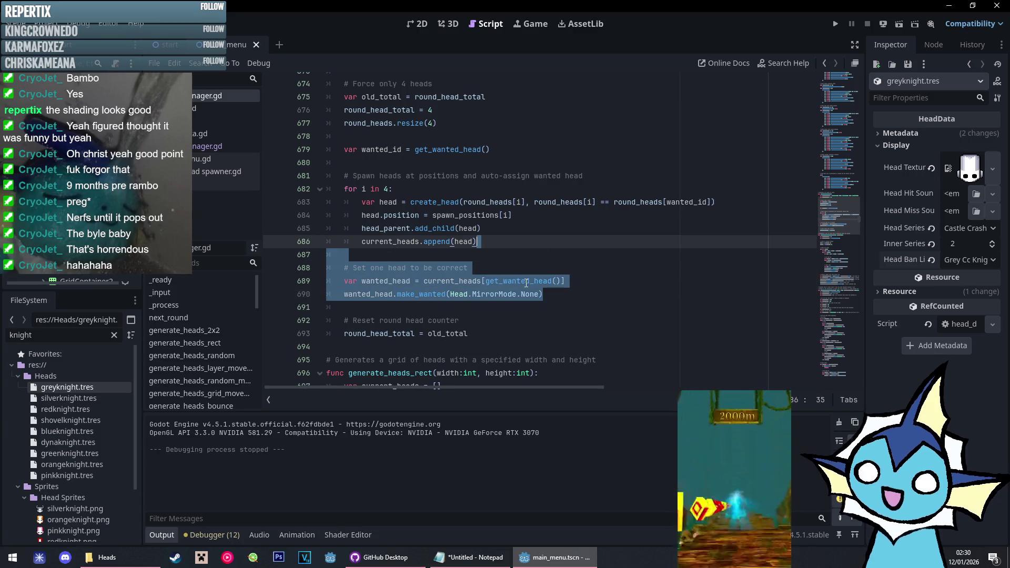
{"action": "key", "text": "BackSpace"}
Append ', Head.MirrorMode.None' as the last argument of create_head on line 683
{"action": "left_click", "coordinate": [714, 204]}
{"action": "type", "text": ", Head"}
{"action": "type", "text": ".MirrorMode.N"}
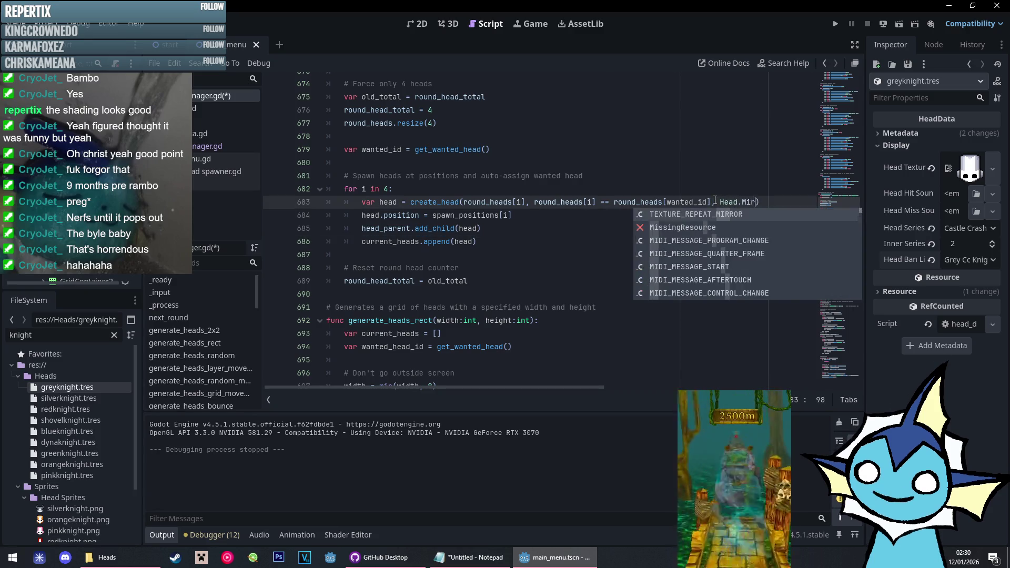
{"action": "type", "text": "one"}
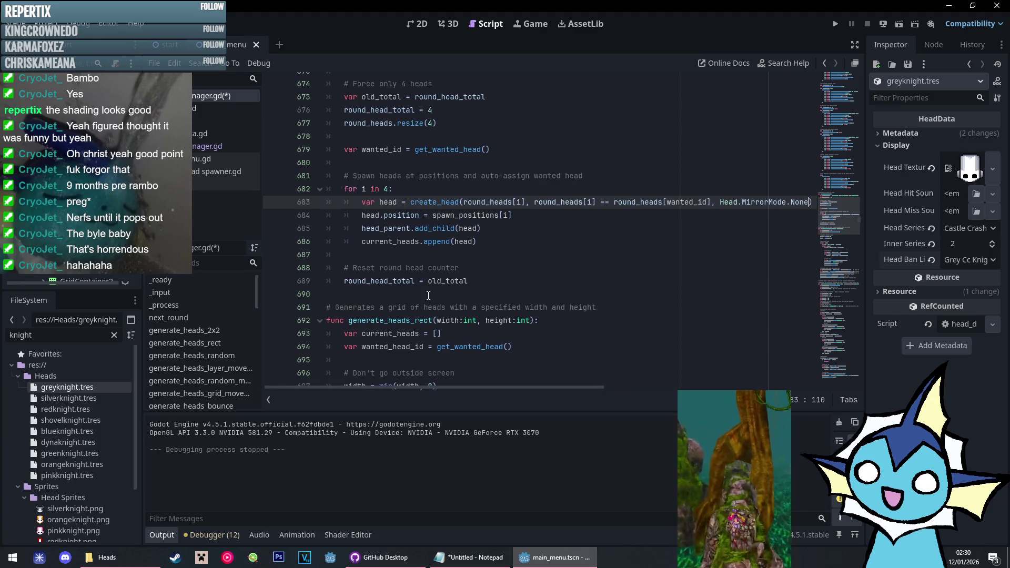
{"action": "scroll", "coordinate": [431, 279], "scroll_direction": "down", "scroll_amount": 2}
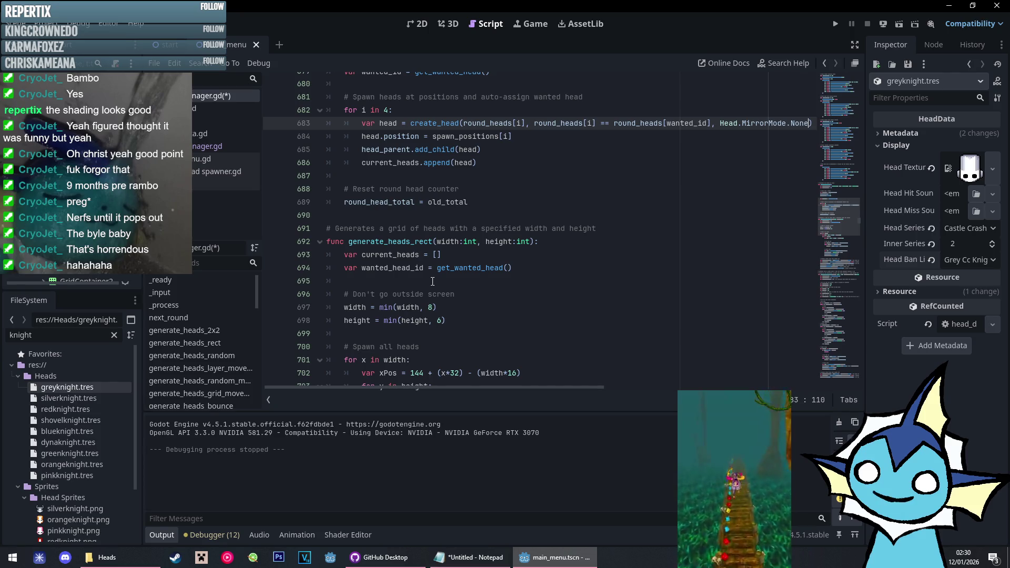
{"action": "scroll", "coordinate": [432, 281], "scroll_direction": "down", "scroll_amount": 1}
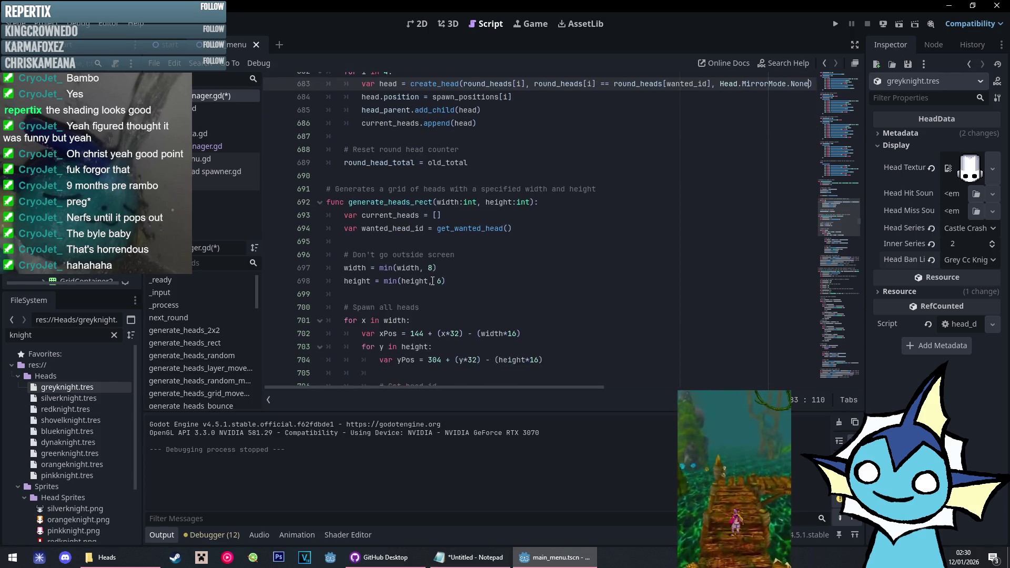
{"action": "scroll", "coordinate": [433, 281], "scroll_direction": "down", "scroll_amount": 8}
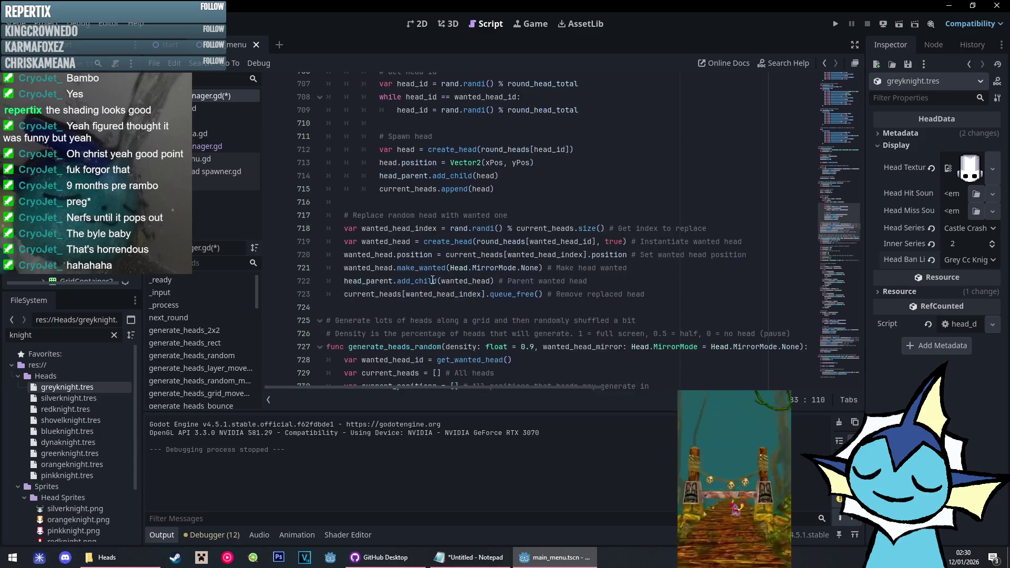
{"action": "scroll", "coordinate": [433, 279], "scroll_direction": "up", "scroll_amount": 1}
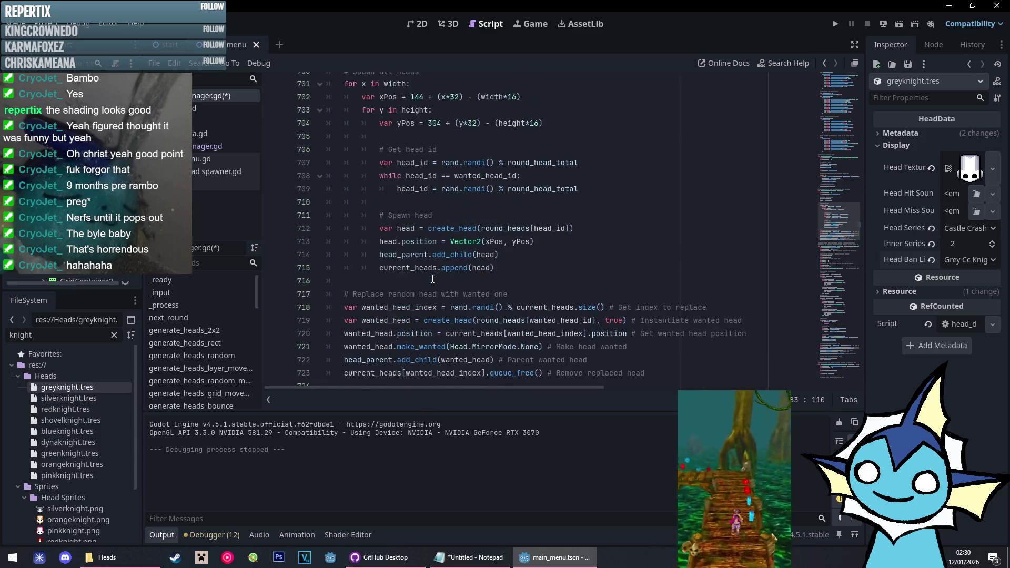
{"action": "scroll", "coordinate": [432, 279], "scroll_direction": "up", "scroll_amount": 5}
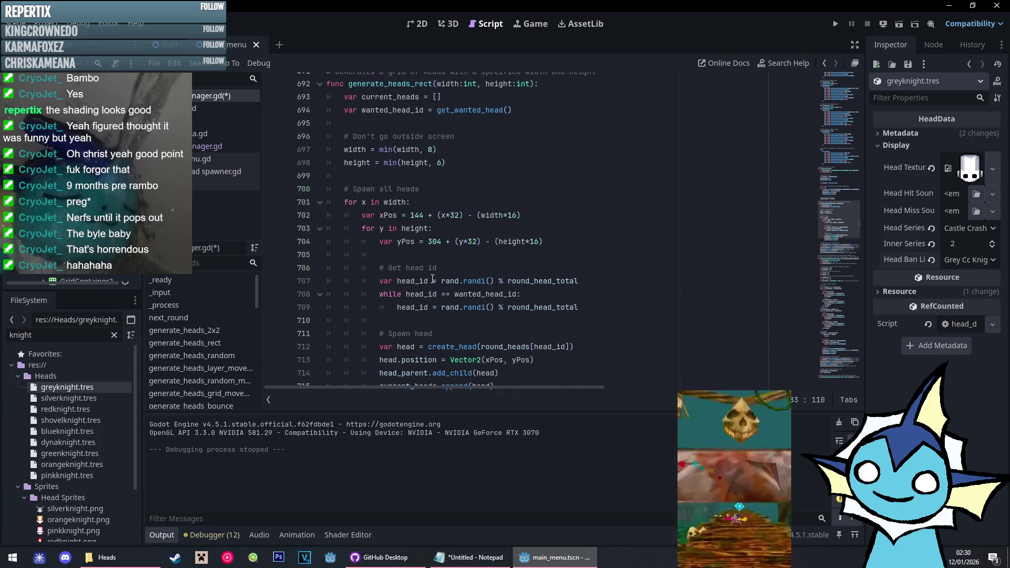
{"action": "scroll", "coordinate": [432, 279], "scroll_direction": "down", "scroll_amount": 3}
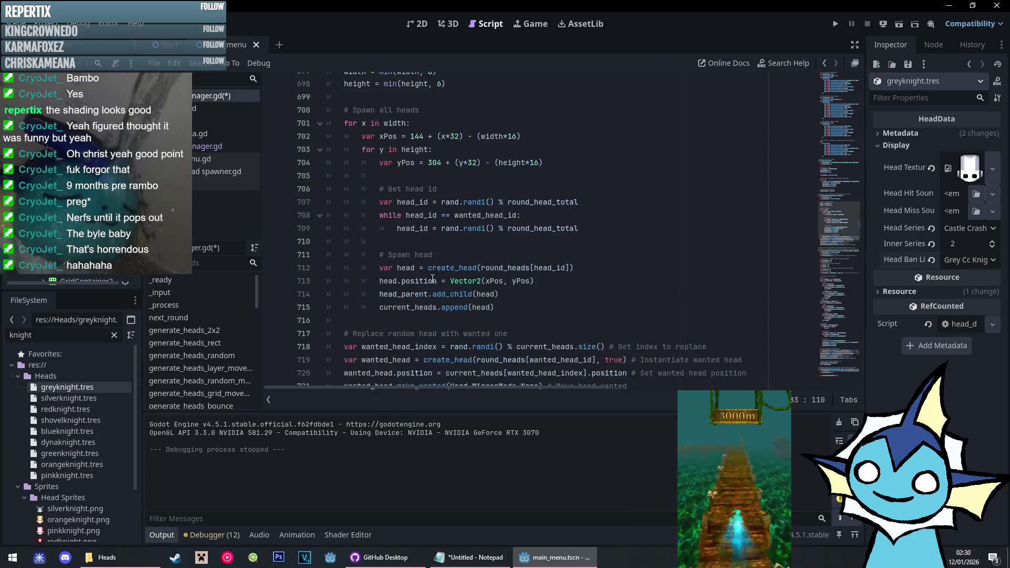
{"action": "scroll", "coordinate": [432, 279], "scroll_direction": "up", "scroll_amount": 1}
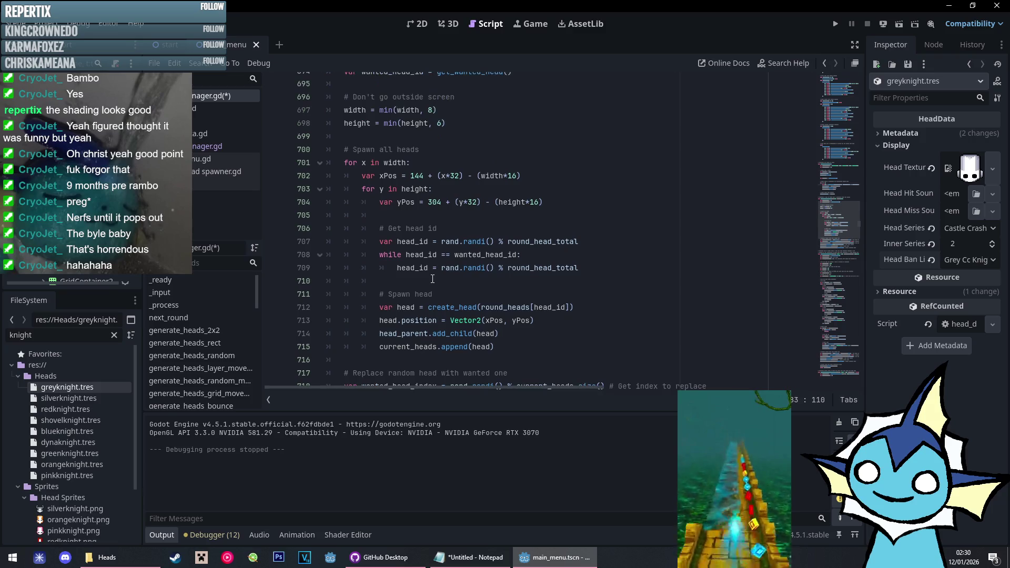
{"action": "scroll", "coordinate": [432, 278], "scroll_direction": "up", "scroll_amount": 3}
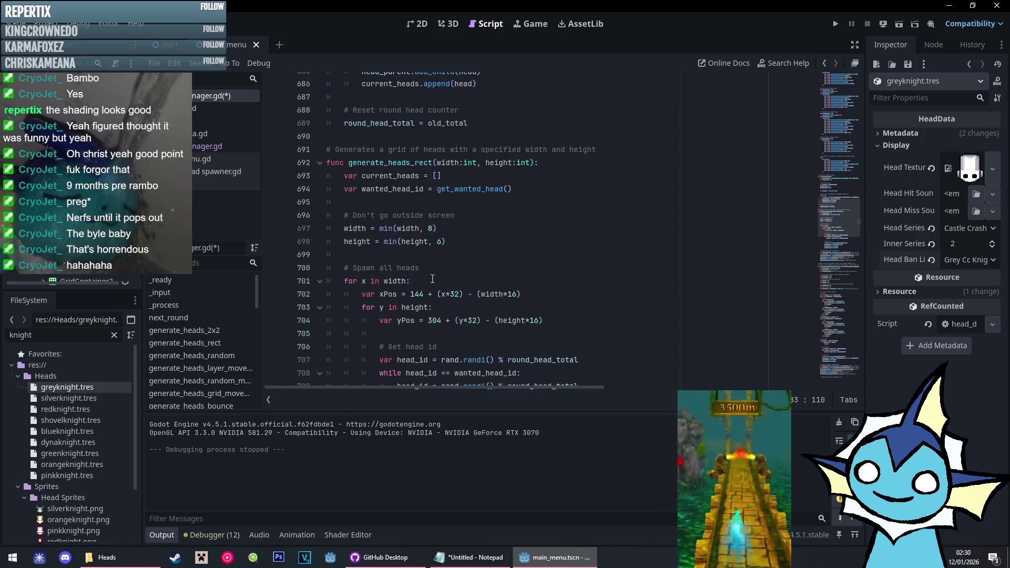
{"action": "scroll", "coordinate": [433, 279], "scroll_direction": "down", "scroll_amount": 4}
{"action": "left_click", "coordinate": [536, 268]}
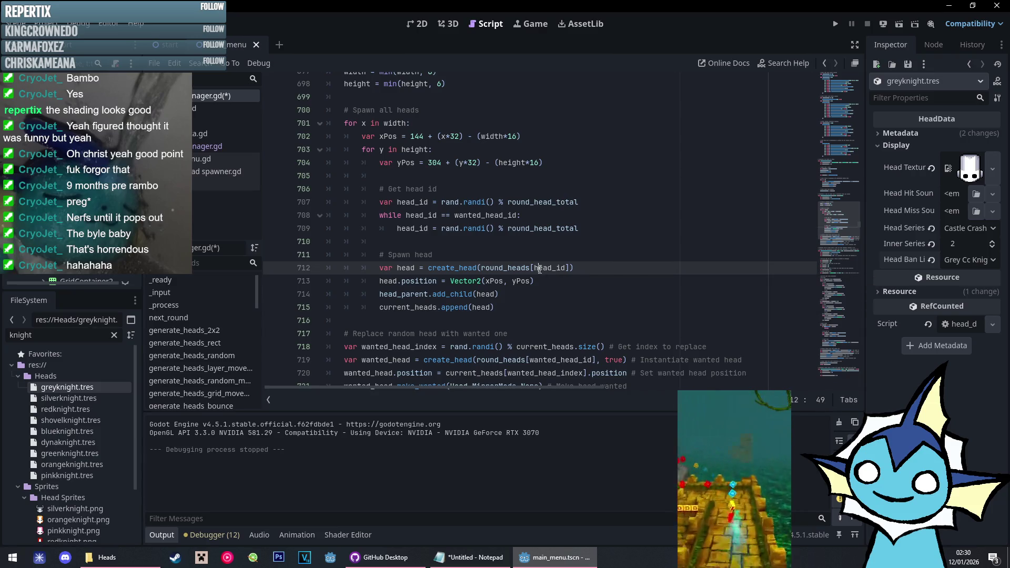
{"action": "key", "text": "Up"}
{"action": "scroll", "coordinate": [619, 274], "scroll_direction": "down", "scroll_amount": 1}
{"action": "scroll", "coordinate": [619, 274], "scroll_direction": "down", "scroll_amount": 2}
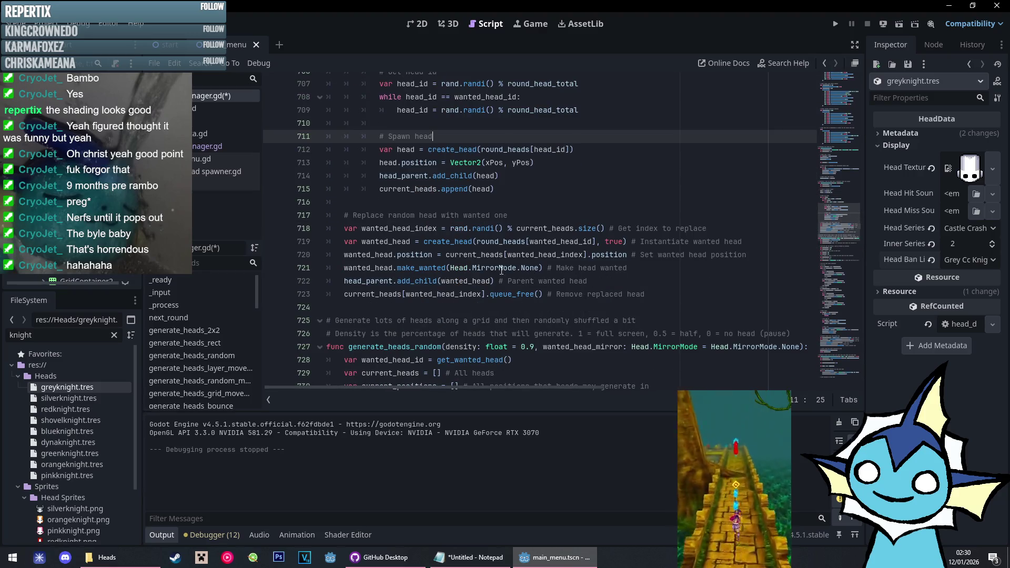
{"action": "left_click_drag", "start_coordinate": [452, 268], "coordinate": [539, 270]}
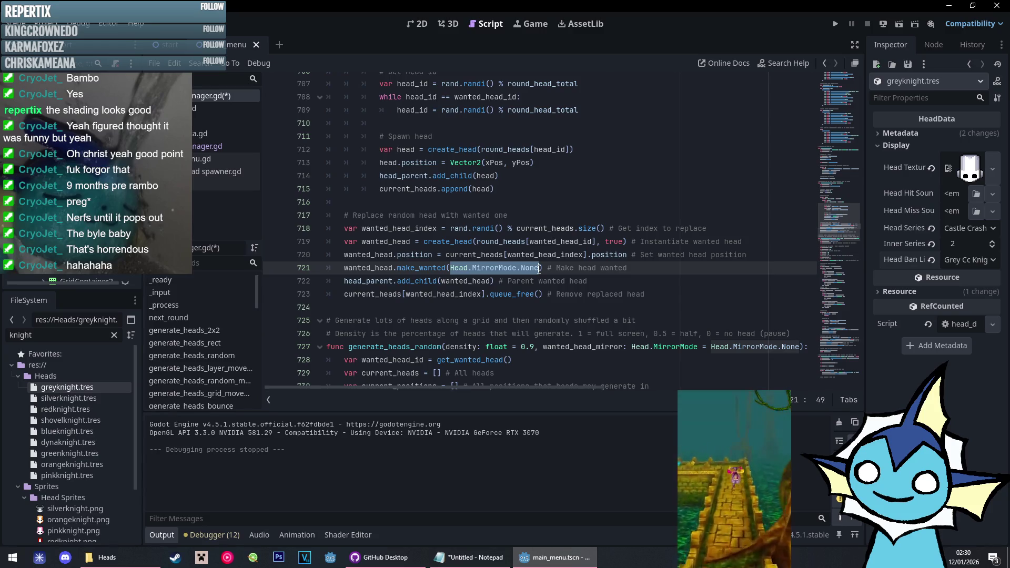
{"action": "mouse_move", "coordinate": [540, 270]}
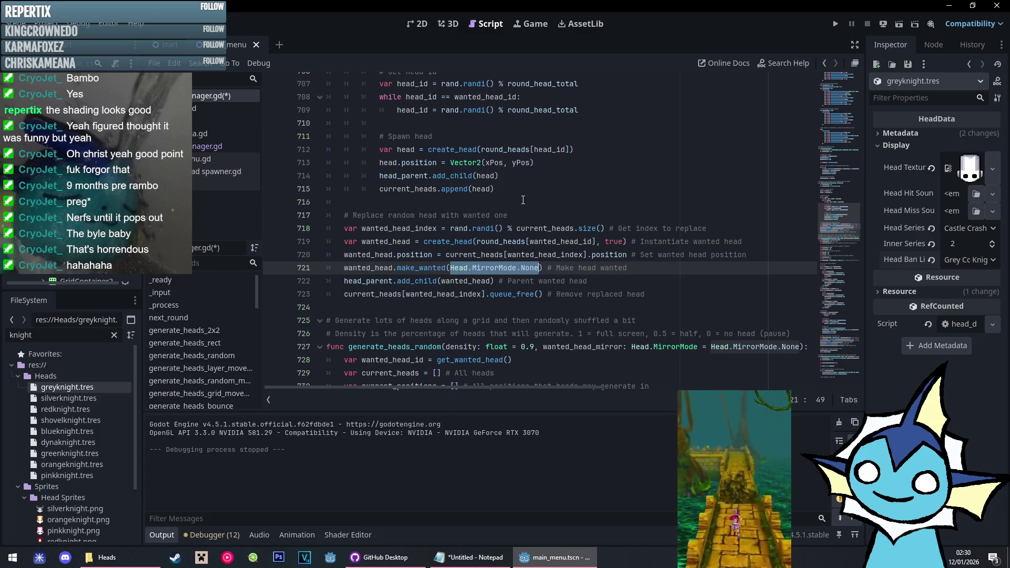
{"action": "left_click", "coordinate": [531, 216]}
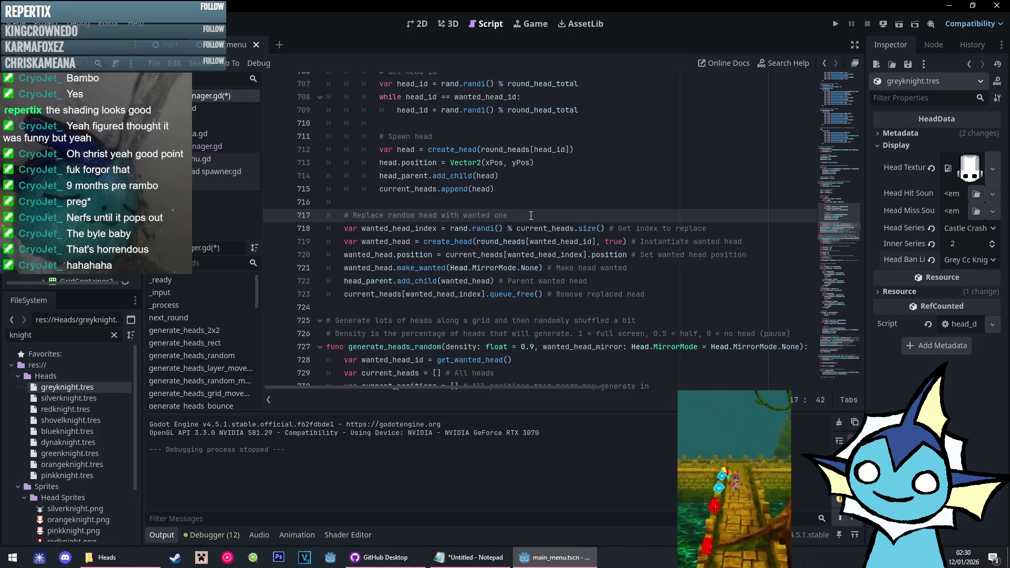
{"action": "scroll", "coordinate": [531, 216], "scroll_direction": "up", "scroll_amount": 3}
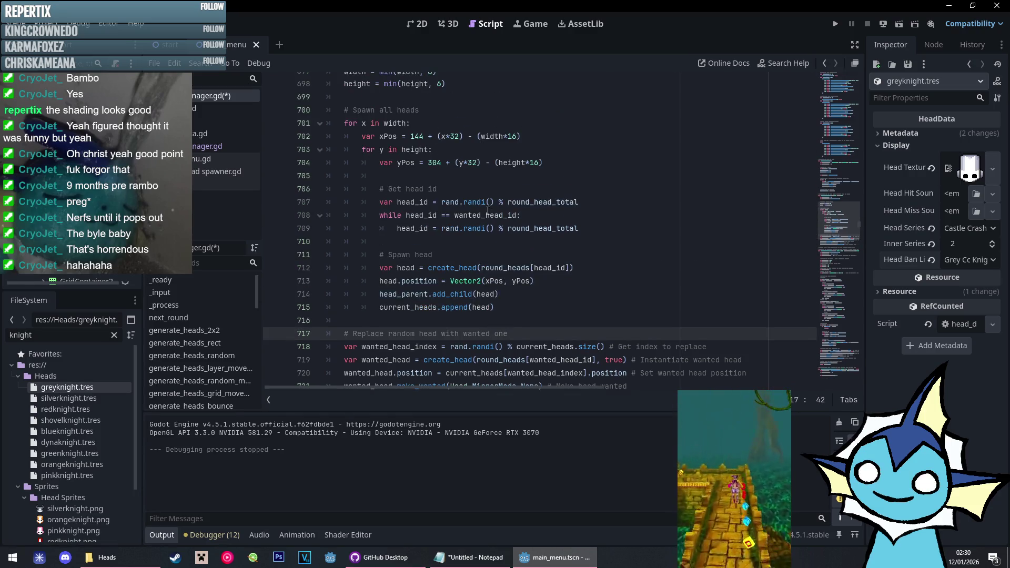
{"action": "scroll", "coordinate": [488, 211], "scroll_direction": "up", "scroll_amount": 2}
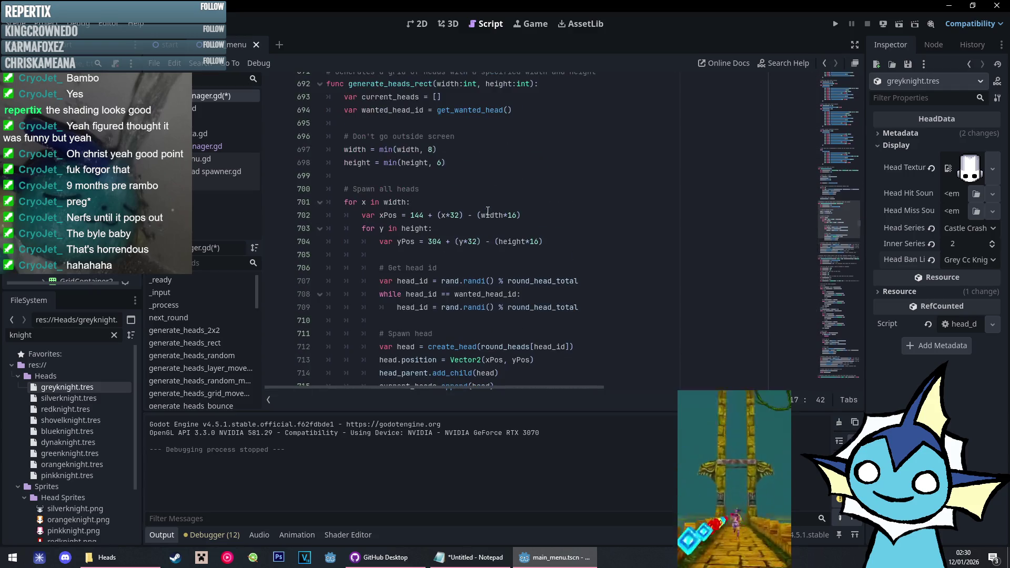
{"action": "scroll", "coordinate": [487, 211], "scroll_direction": "down", "scroll_amount": 1}
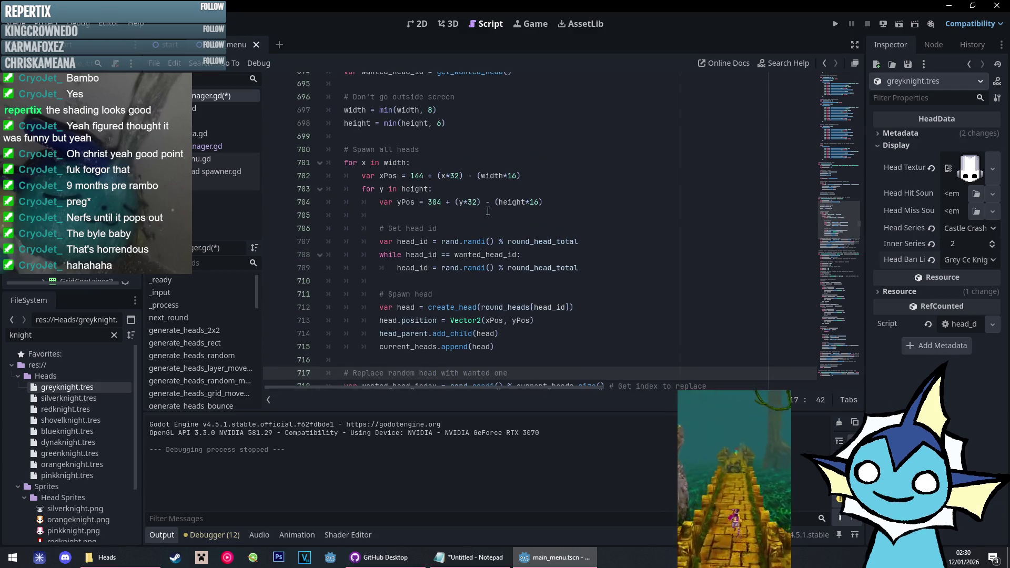
{"action": "scroll", "coordinate": [488, 211], "scroll_direction": "up", "scroll_amount": 2}
{"action": "scroll", "coordinate": [488, 211], "scroll_direction": "down", "scroll_amount": 5}
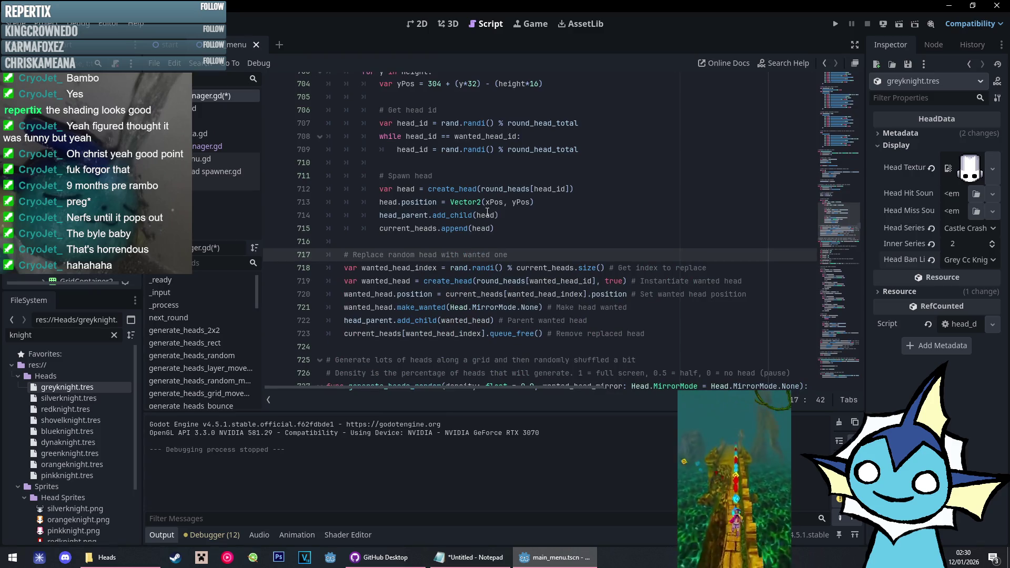
{"action": "scroll", "coordinate": [488, 211], "scroll_direction": "up", "scroll_amount": 6}
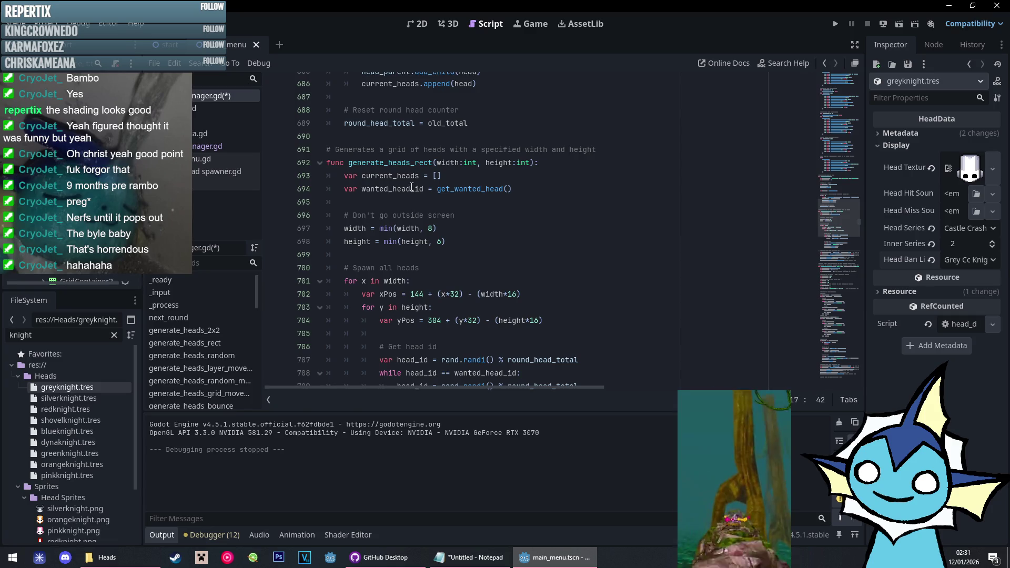
{"action": "scroll", "coordinate": [413, 211], "scroll_direction": "down", "scroll_amount": 4}
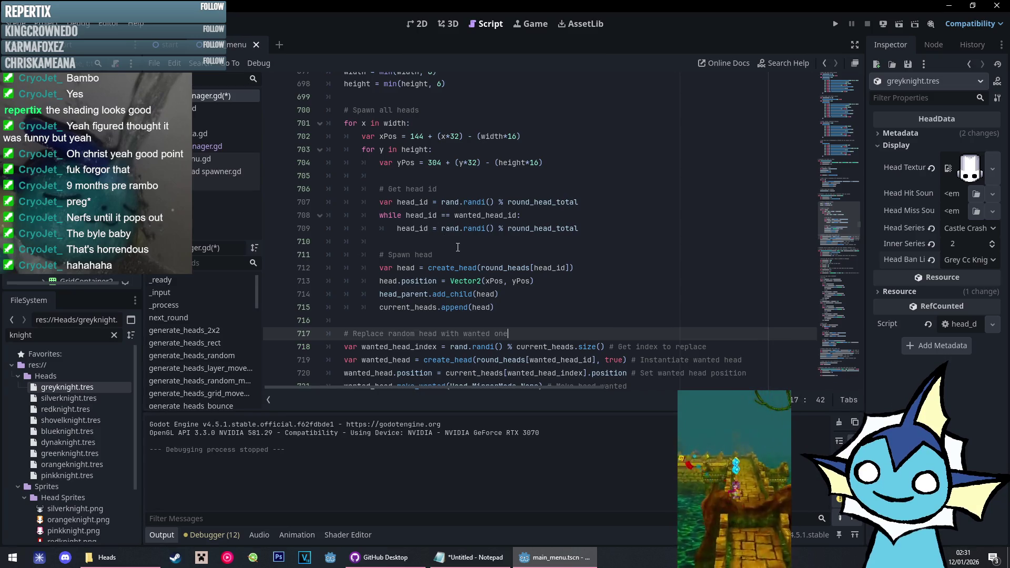
{"action": "left_click", "coordinate": [457, 174]}
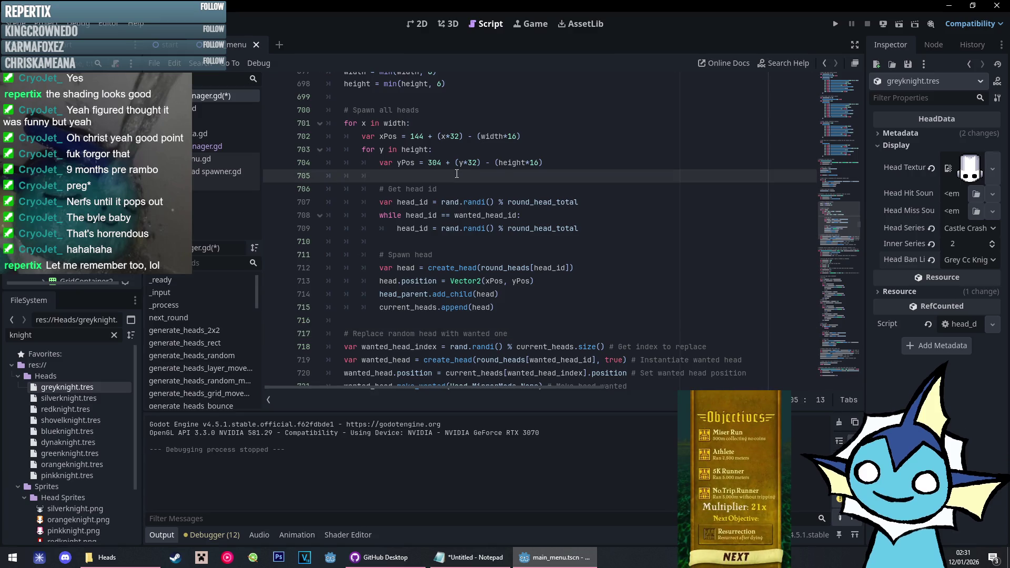
{"action": "scroll", "coordinate": [457, 176], "scroll_direction": "down", "scroll_amount": 2}
{"action": "scroll", "coordinate": [456, 183], "scroll_direction": "up", "scroll_amount": 3}
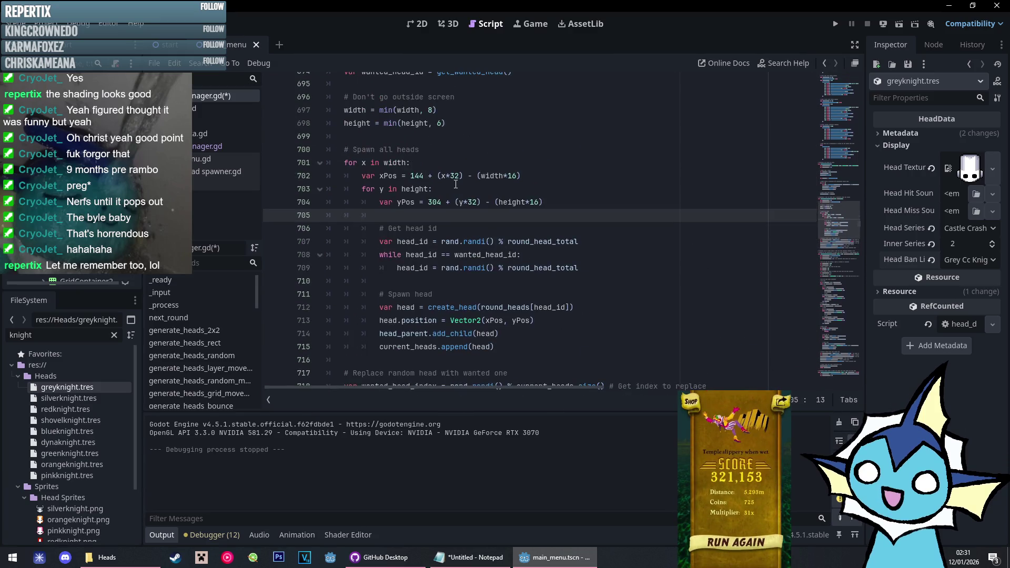
{"action": "scroll", "coordinate": [456, 184], "scroll_direction": "down", "scroll_amount": 2}
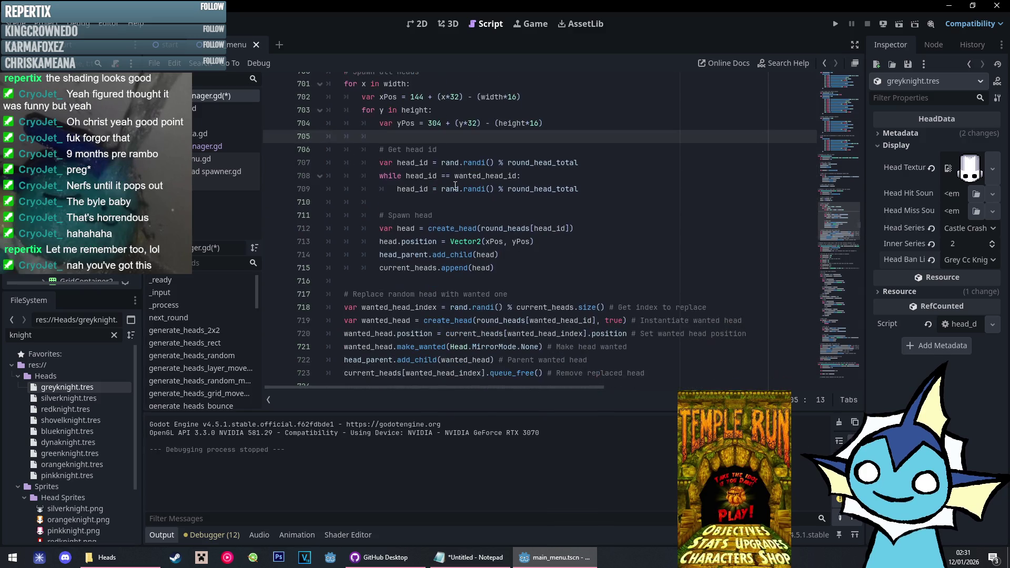
{"action": "scroll", "coordinate": [455, 185], "scroll_direction": "up", "scroll_amount": 4}
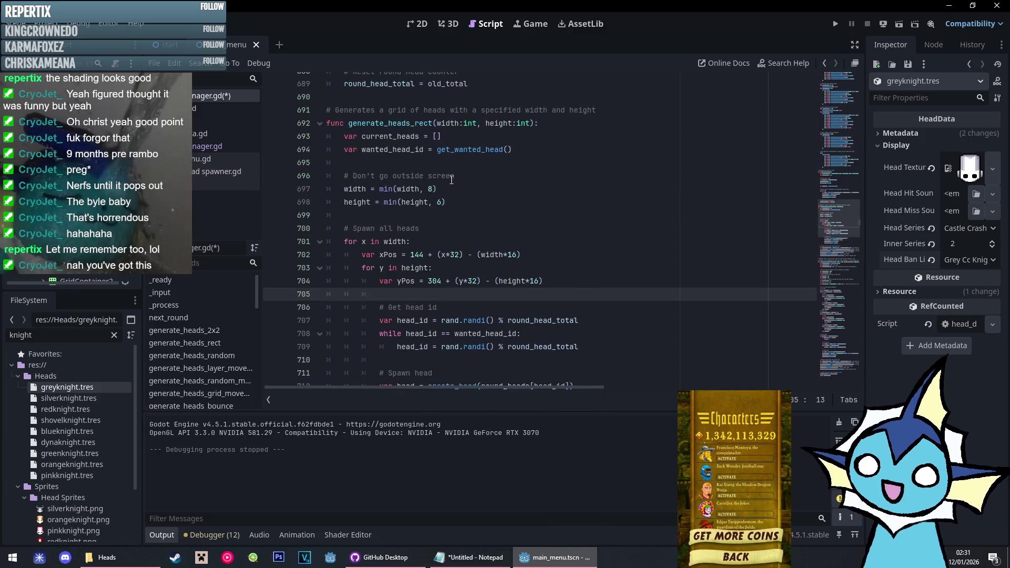
{"action": "scroll", "coordinate": [452, 180], "scroll_direction": "down", "scroll_amount": 2}
{"action": "scroll", "coordinate": [392, 128], "scroll_direction": "up", "scroll_amount": 2}
{"action": "left_click", "coordinate": [392, 129]}
{"action": "scroll", "coordinate": [417, 155], "scroll_direction": "down", "scroll_amount": 4}
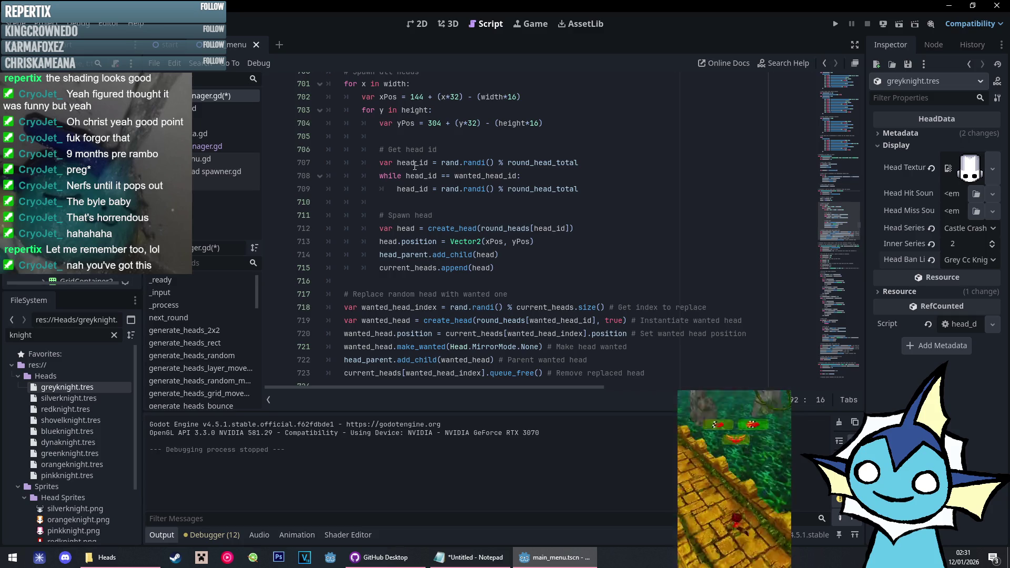
{"action": "left_click", "coordinate": [544, 242]}
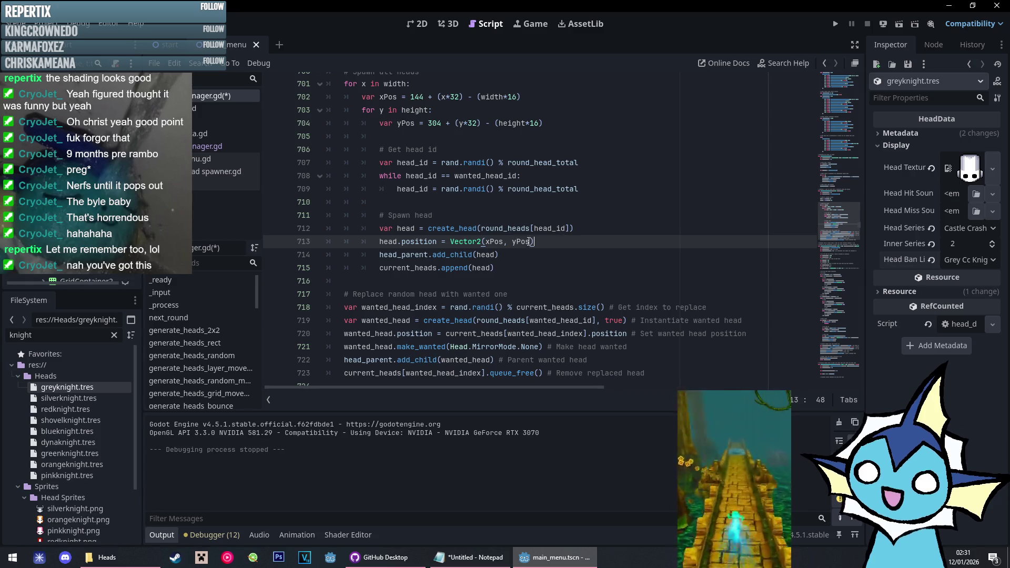
{"action": "left_click", "coordinate": [500, 289]}
{"action": "scroll", "coordinate": [499, 286], "scroll_direction": "down", "scroll_amount": 1}
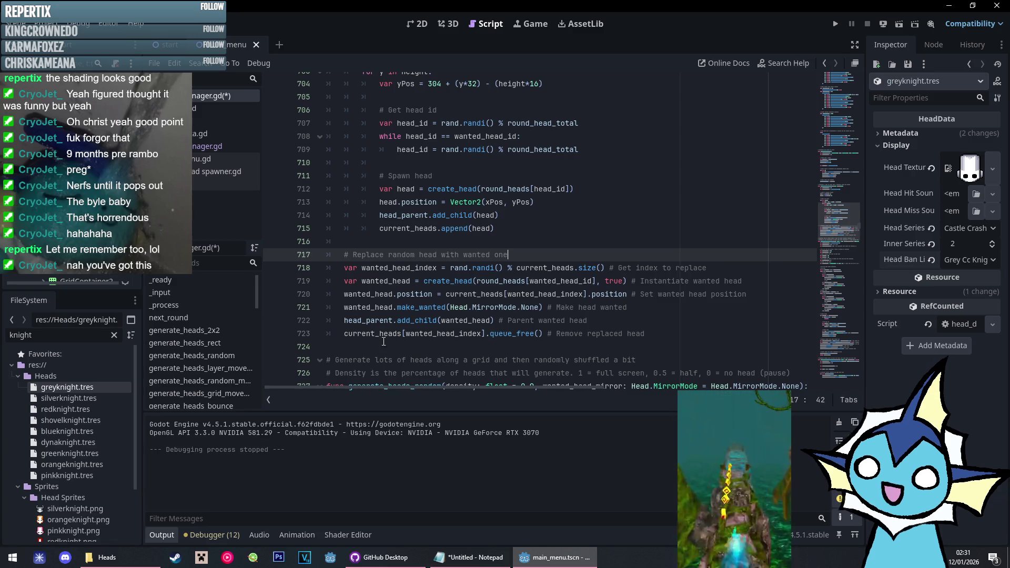
{"action": "left_click", "coordinate": [673, 335]}
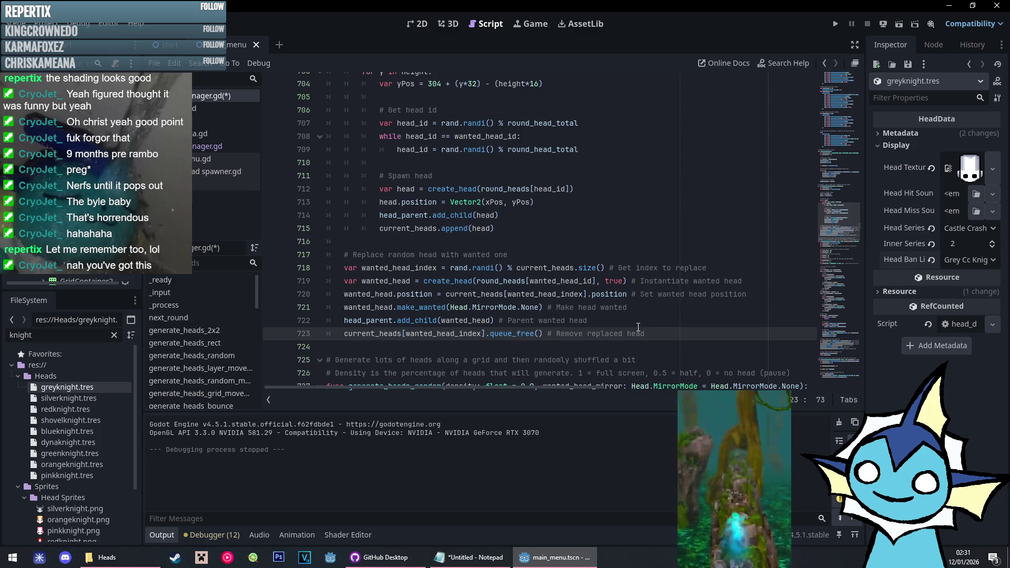
Move Head.MirrorMode.None into create_head after true and delete the leftover make_wanted line
{"action": "left_click_drag", "start_coordinate": [451, 309], "coordinate": [540, 310]}
{"action": "key", "text": "BackSpace"}
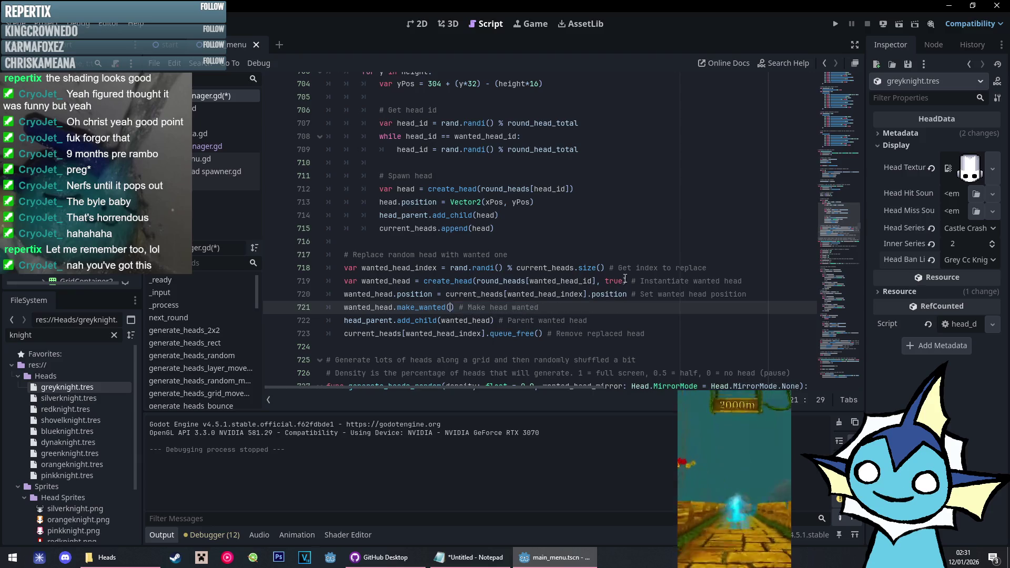
{"action": "left_click", "coordinate": [624, 281]}
{"action": "type", "text": ", Head.MirrorMode.None"}
{"action": "left_click_drag", "start_coordinate": [650, 314], "coordinate": [766, 297]}
{"action": "key", "text": "BackSpace"}
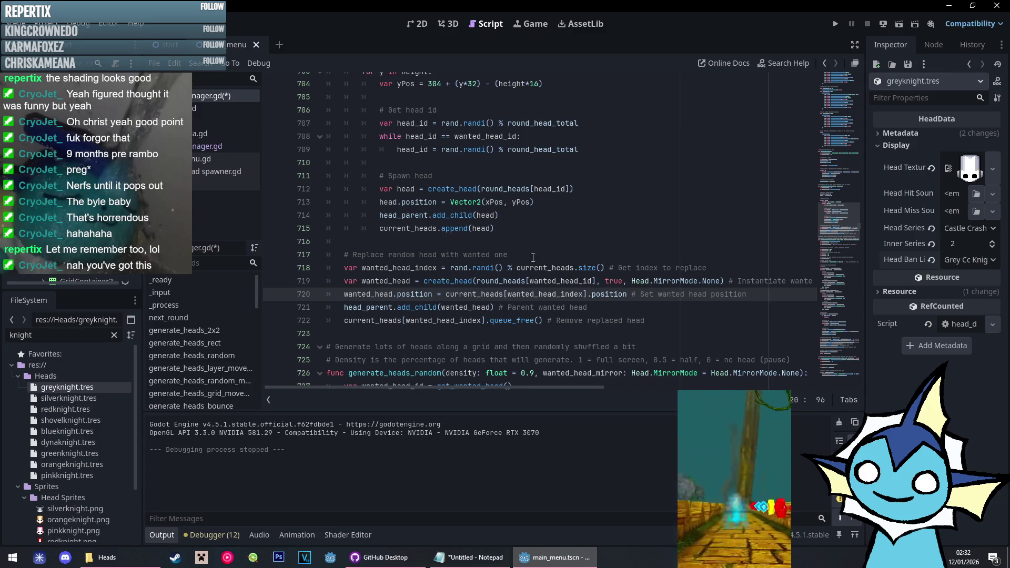
Inspect make_wanted's definition in the Head script, then return to the head manager script
{"action": "left_click", "coordinate": [227, 120]}
{"action": "left_click", "coordinate": [173, 318]}
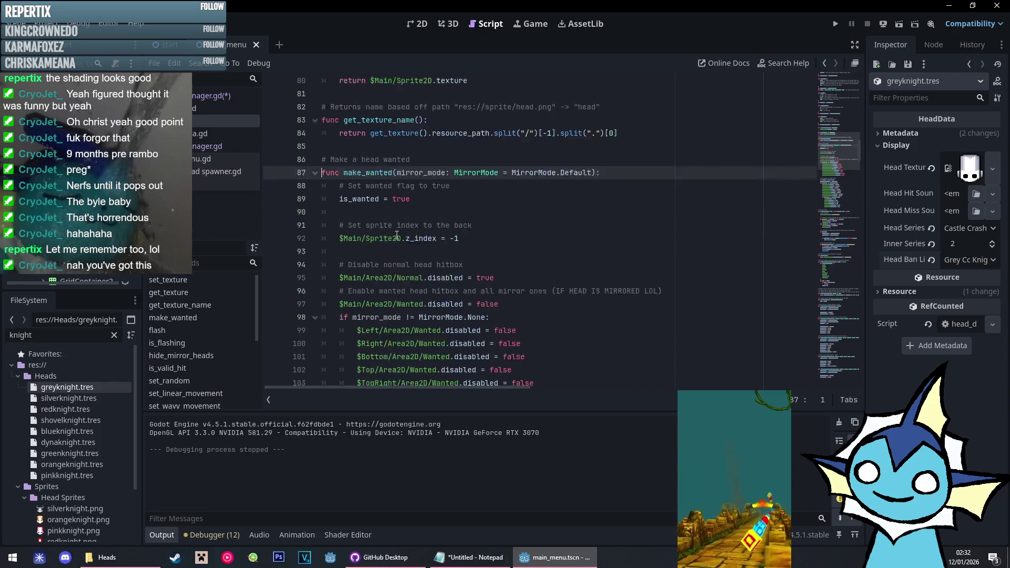
{"action": "key", "text": "ctrl+Home"}
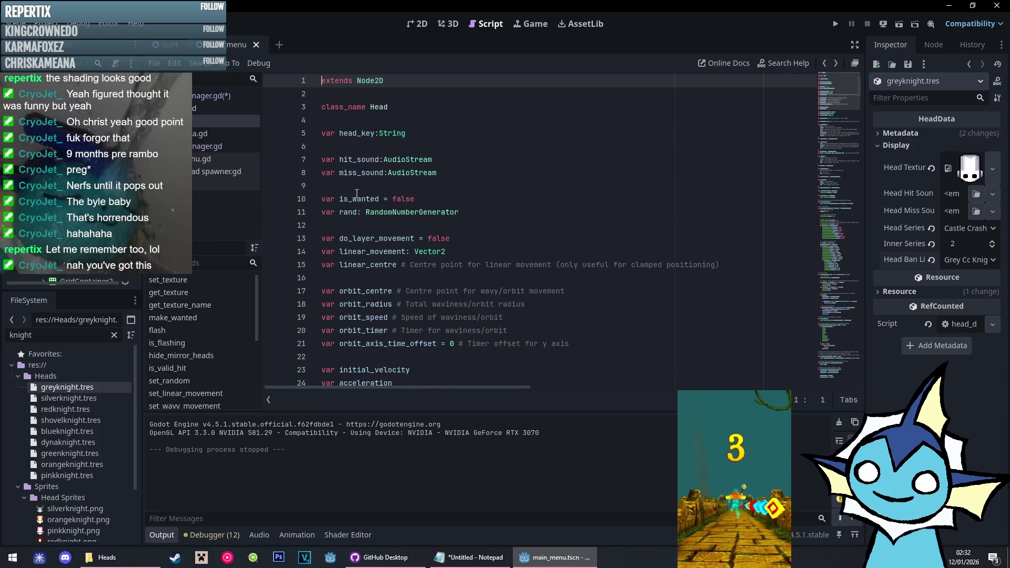
{"action": "key", "text": "alt+Left"}
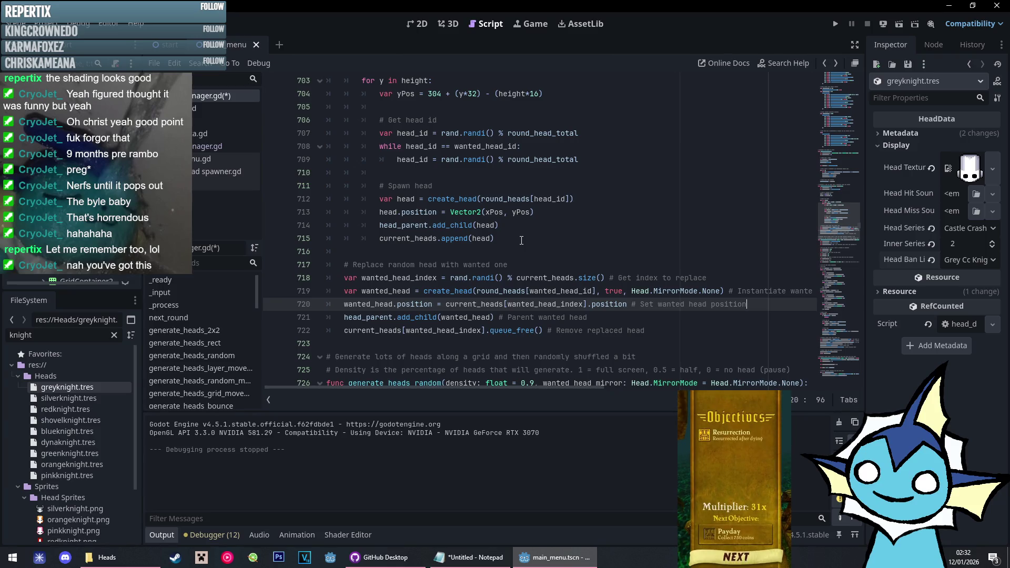
Scroll through generate_heads_random and place the caret near its make_wanted call
{"action": "scroll", "coordinate": [522, 241], "scroll_direction": "down", "scroll_amount": 6}
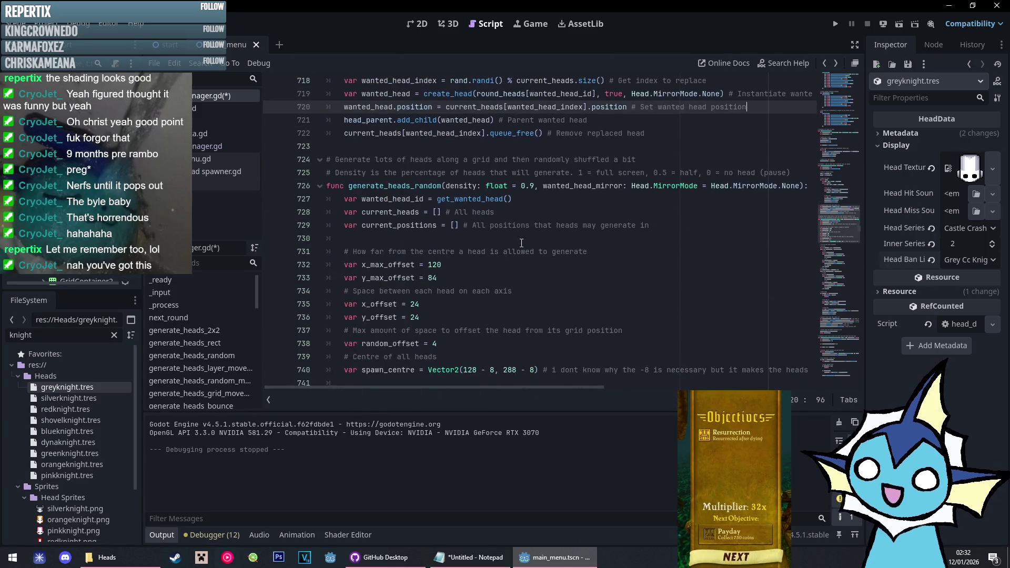
{"action": "scroll", "coordinate": [521, 243], "scroll_direction": "down", "scroll_amount": 18}
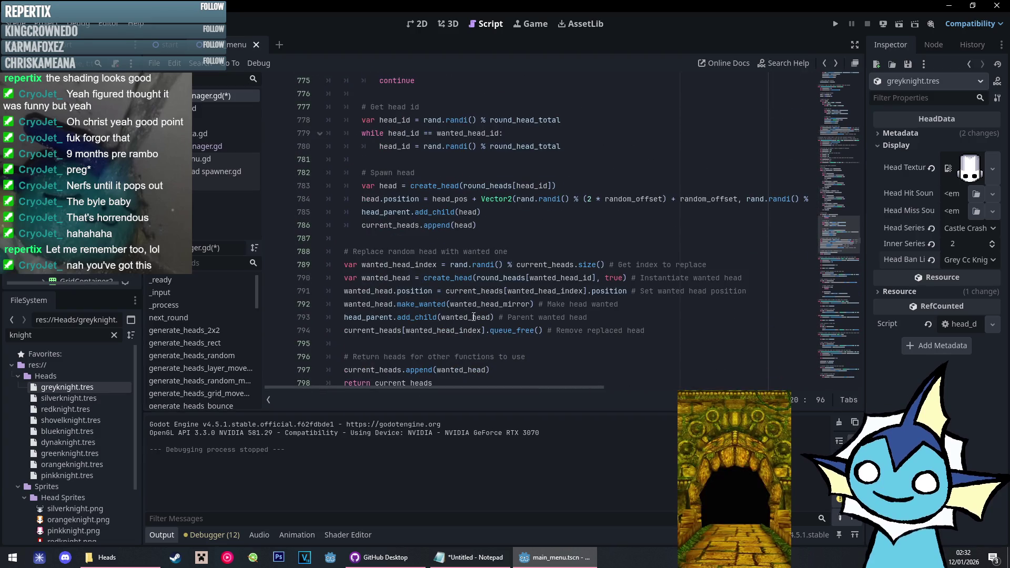
{"action": "left_click", "coordinate": [653, 307]}
{"action": "key", "text": "Up"}
{"action": "scroll", "coordinate": [710, 298], "scroll_direction": "down", "scroll_amount": 5}
{"action": "scroll", "coordinate": [711, 297], "scroll_direction": "down", "scroll_amount": 6}
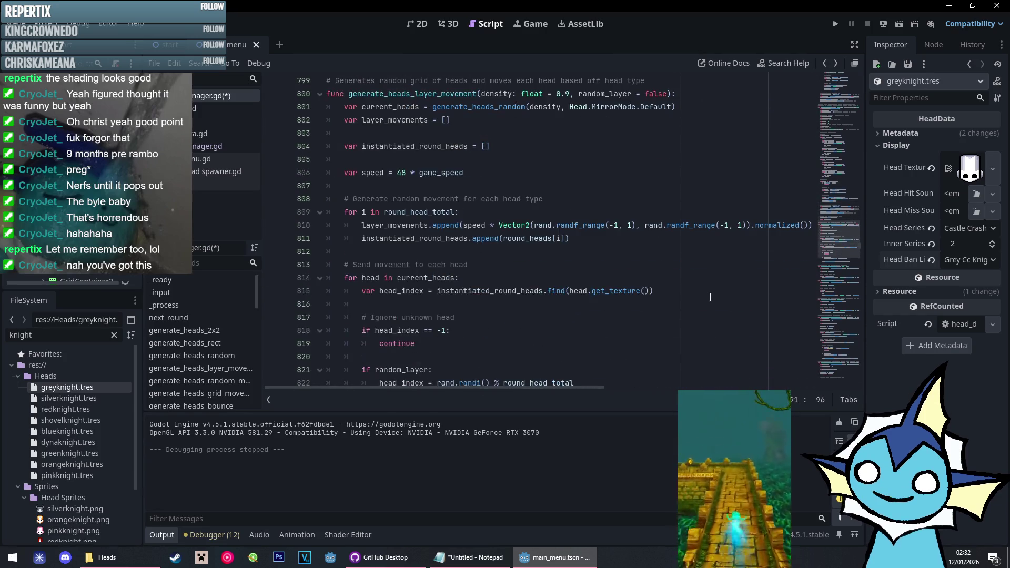
{"action": "left_click", "coordinate": [507, 357]}
Search the script for 'make_wanted' with Ctrl+F
{"action": "key", "text": "ctrl+f"}
{"action": "type", "text": "make_wanted"}
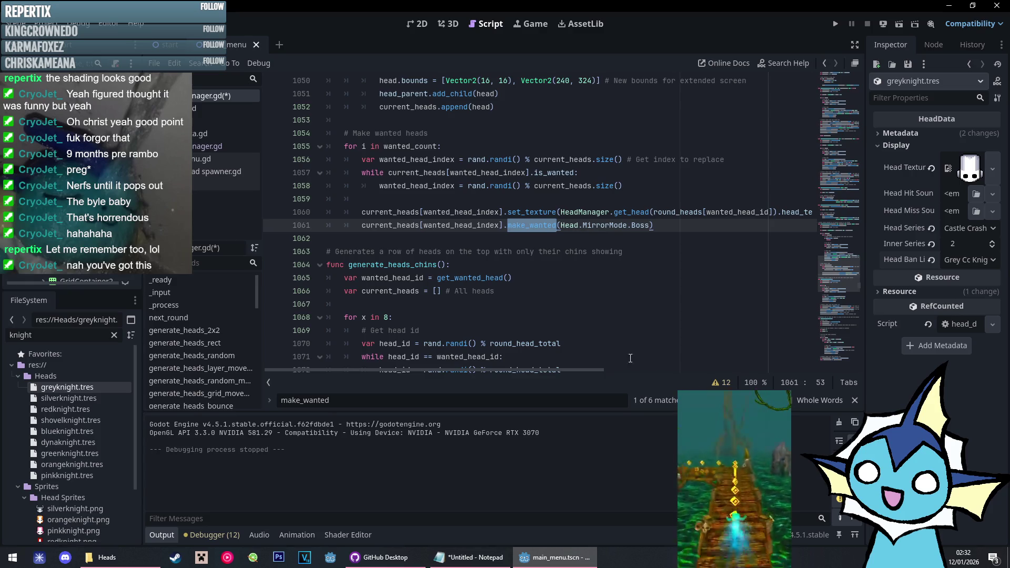
{"action": "scroll", "coordinate": [528, 340], "scroll_direction": "up", "scroll_amount": 6}
{"action": "scroll", "coordinate": [529, 341], "scroll_direction": "down", "scroll_amount": 4}
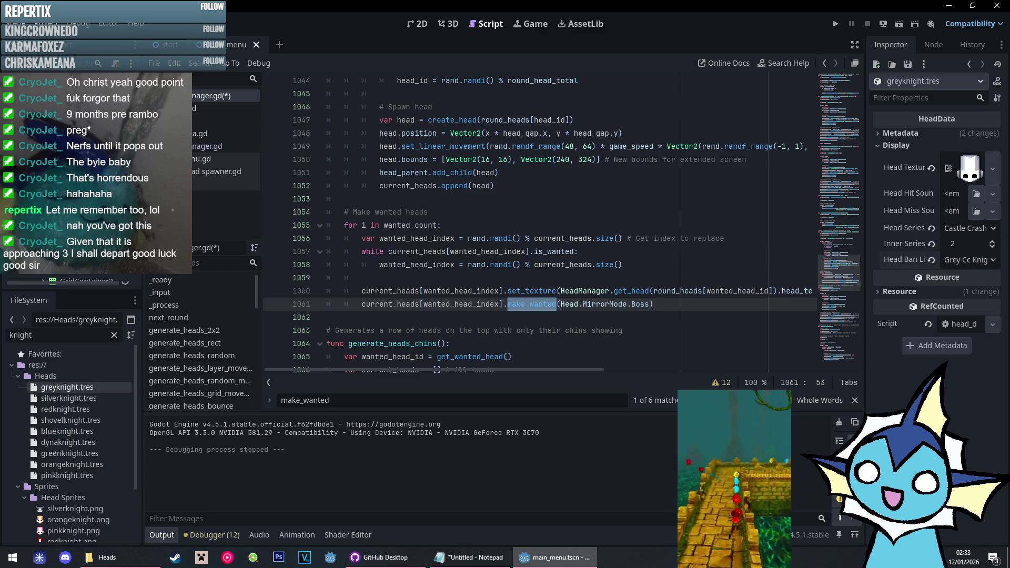
Inspect generate_heads_boss's make_wanted(Head.MirrorMode.Boss) call around lines 1031–1061
{"action": "left_click", "coordinate": [679, 307]}
{"action": "scroll", "coordinate": [613, 267], "scroll_direction": "up", "scroll_amount": 2}
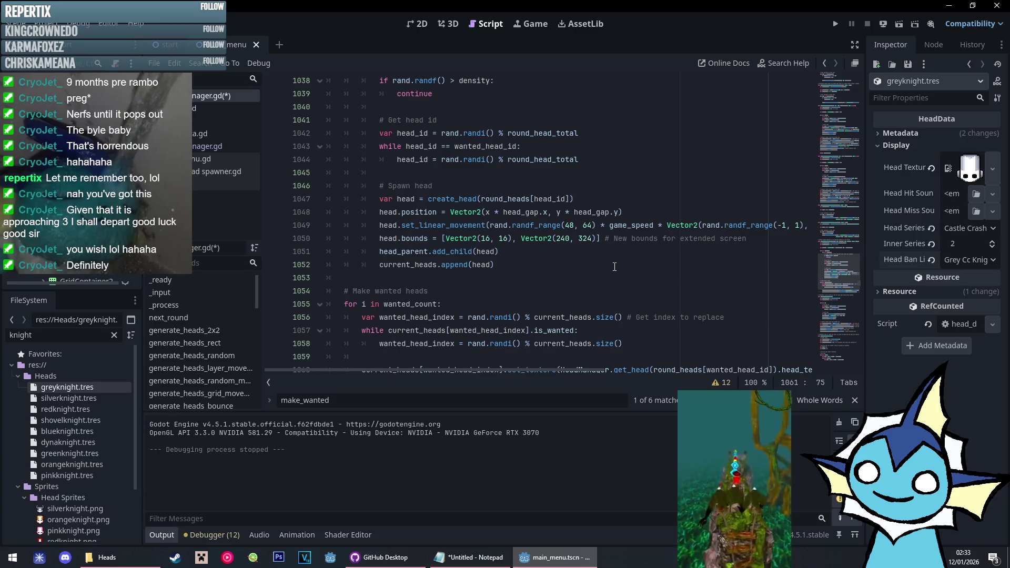
{"action": "scroll", "coordinate": [539, 226], "scroll_direction": "up", "scroll_amount": 5}
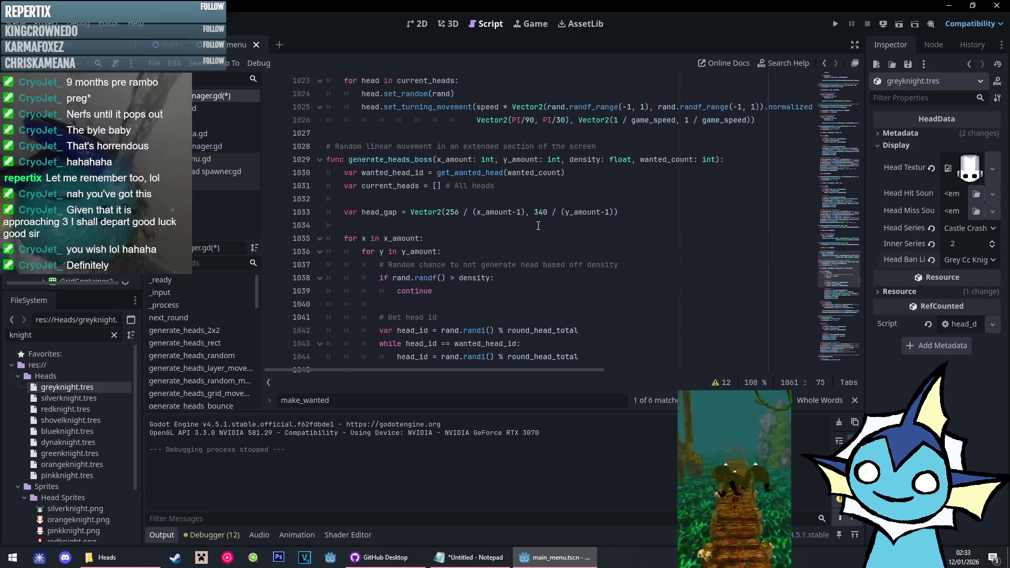
{"action": "scroll", "coordinate": [538, 226], "scroll_direction": "down", "scroll_amount": 3}
{"action": "scroll", "coordinate": [539, 225], "scroll_direction": "up", "scroll_amount": 3}
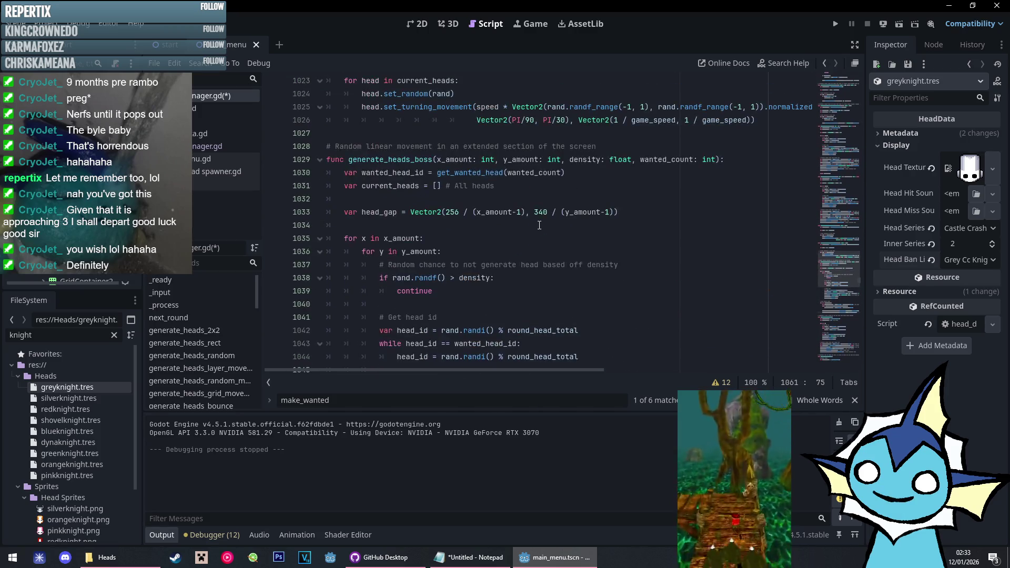
{"action": "left_click", "coordinate": [550, 197]}
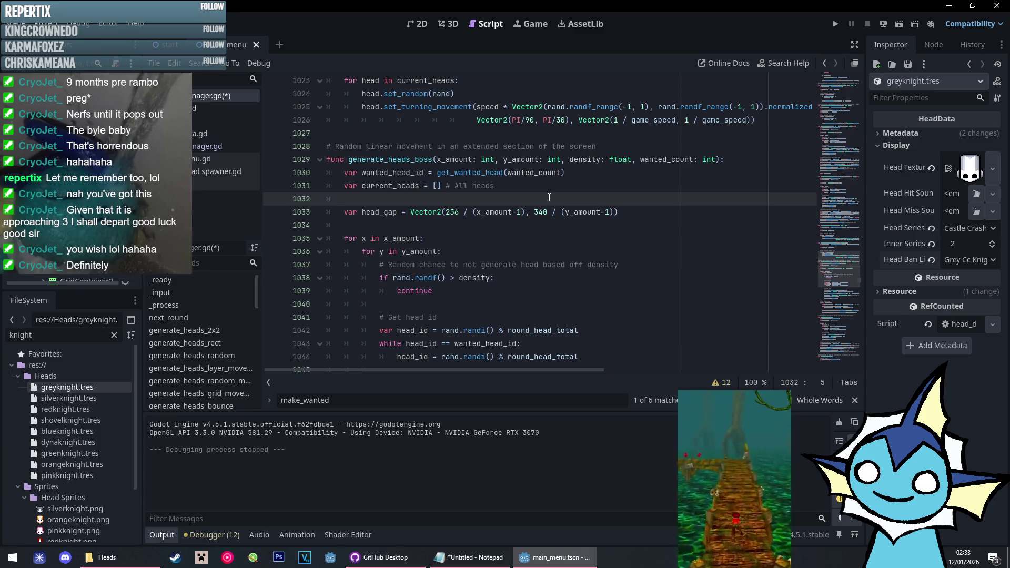
{"action": "left_click", "coordinate": [548, 186]}
{"action": "scroll", "coordinate": [547, 185], "scroll_direction": "down", "scroll_amount": 4}
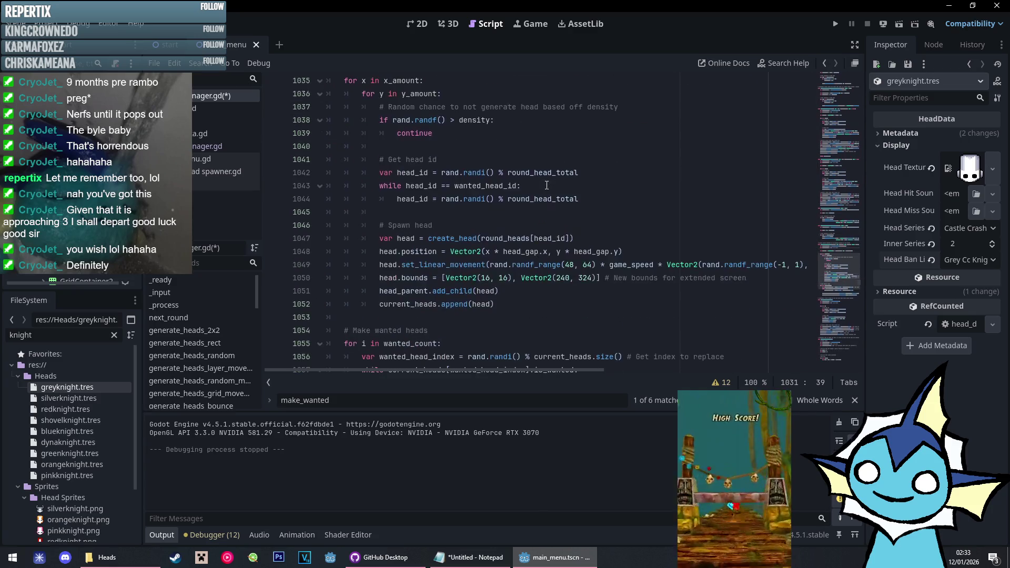
{"action": "scroll", "coordinate": [547, 185], "scroll_direction": "up", "scroll_amount": 2}
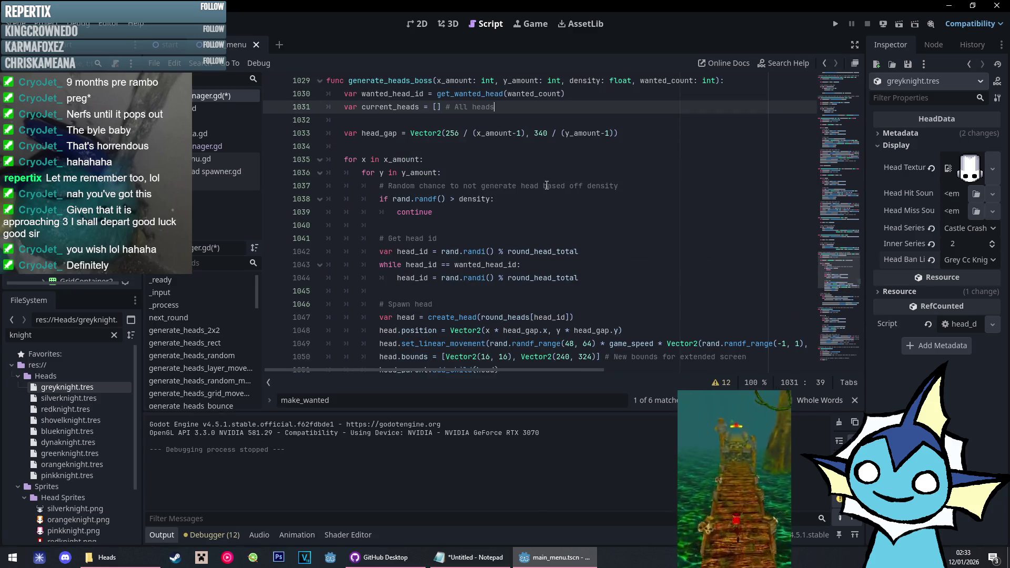
{"action": "scroll", "coordinate": [548, 186], "scroll_direction": "down", "scroll_amount": 2}
{"action": "scroll", "coordinate": [546, 186], "scroll_direction": "down", "scroll_amount": 3}
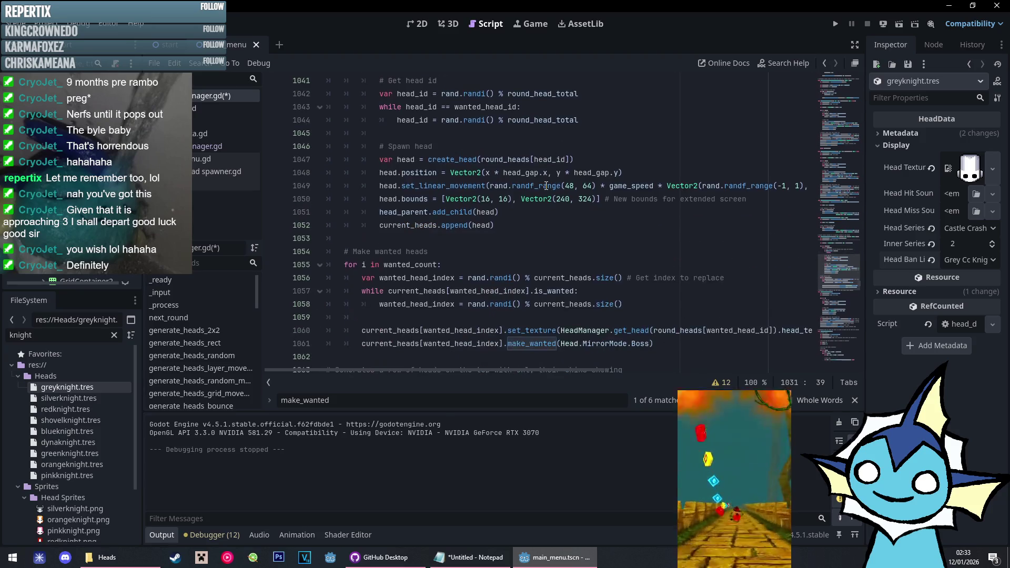
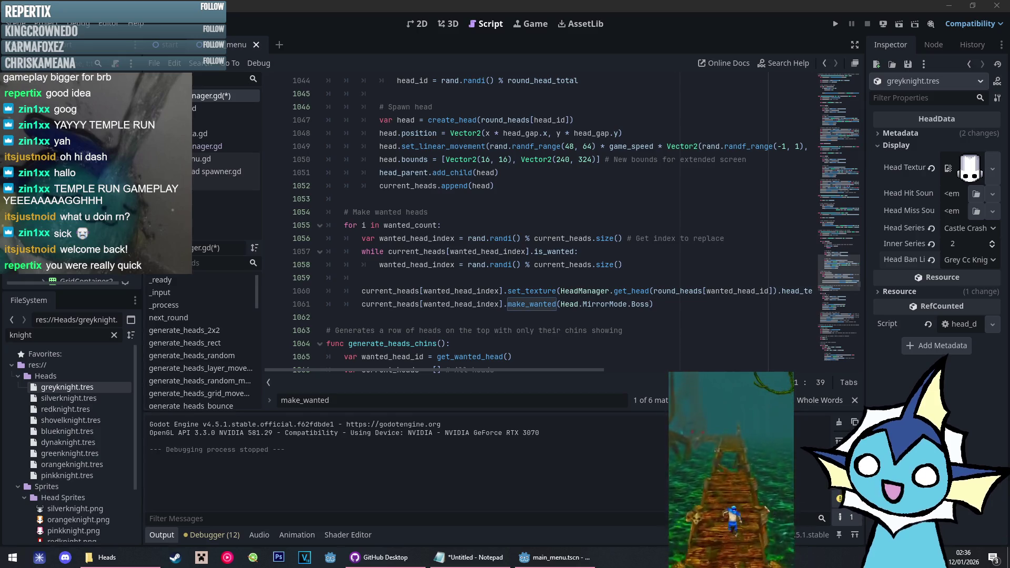
Inspect the spawn code around lines 1055–1059 before editing
{"action": "mouse_move", "coordinate": [551, 371]}
{"action": "left_mouse_down"}
{"action": "mouse_move", "coordinate": [572, 375]}
{"action": "mouse_move", "coordinate": [520, 371]}
{"action": "left_mouse_up"}
{"action": "left_click", "coordinate": [473, 277]}
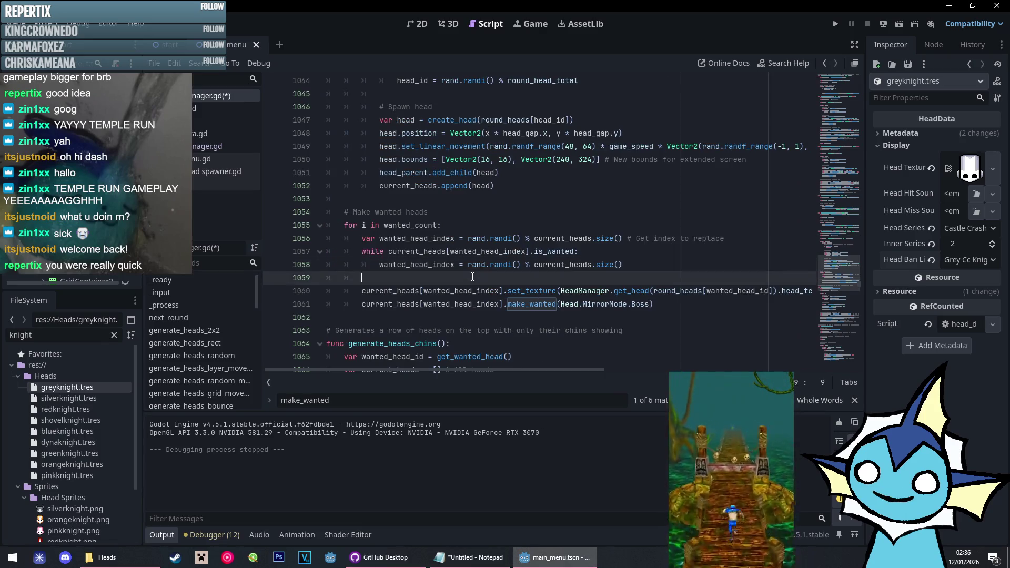
{"action": "left_click", "coordinate": [460, 226]}
{"action": "scroll", "coordinate": [460, 229], "scroll_direction": "up", "scroll_amount": 3}
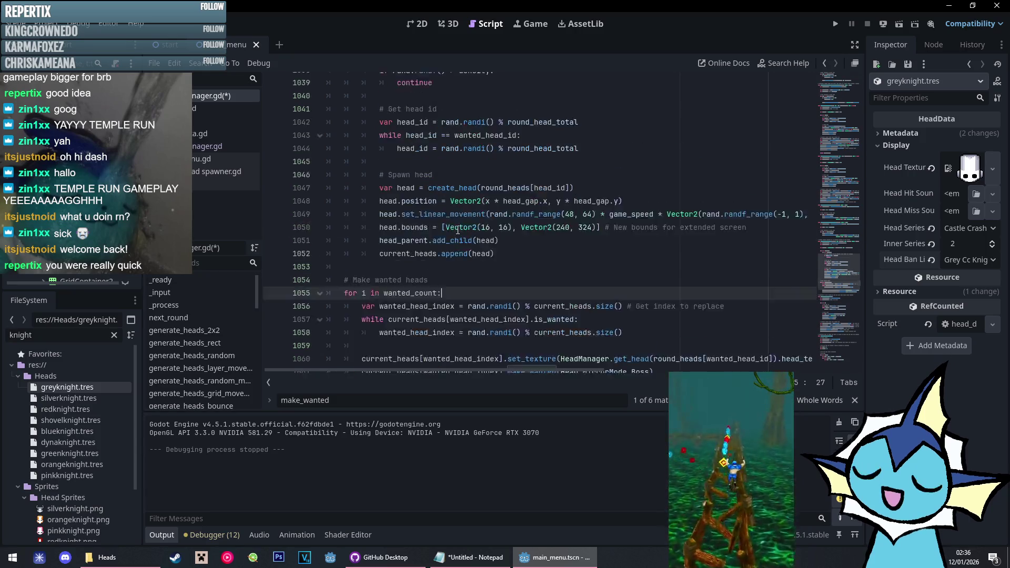
{"action": "scroll", "coordinate": [459, 231], "scroll_direction": "down", "scroll_amount": 4}
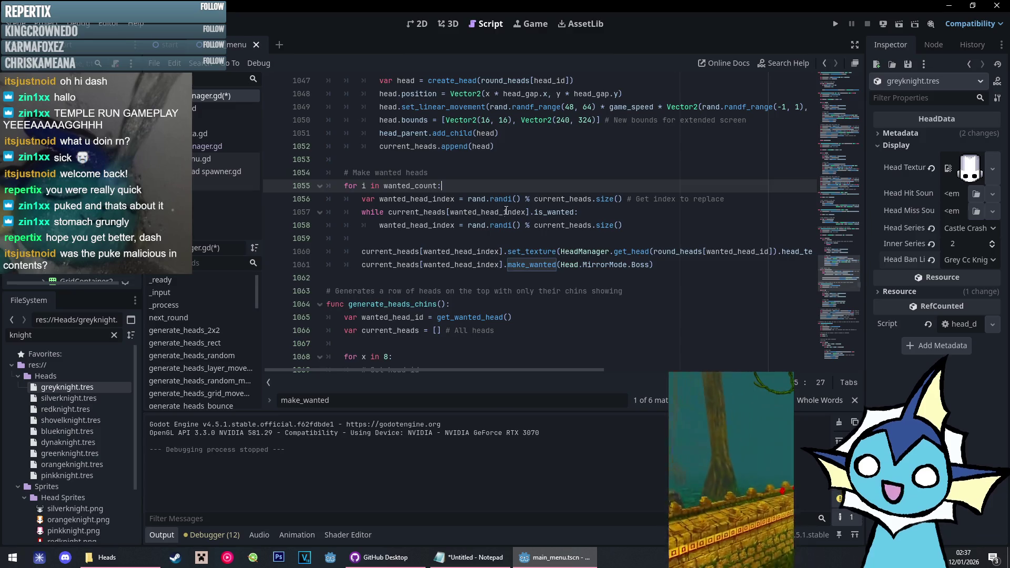
{"action": "scroll", "coordinate": [507, 210], "scroll_direction": "up", "scroll_amount": 8}
{"action": "scroll", "coordinate": [504, 216], "scroll_direction": "down", "scroll_amount": 5}
{"action": "scroll", "coordinate": [521, 247], "scroll_direction": "down", "scroll_amount": 2}
{"action": "scroll", "coordinate": [542, 279], "scroll_direction": "up", "scroll_amount": 1}
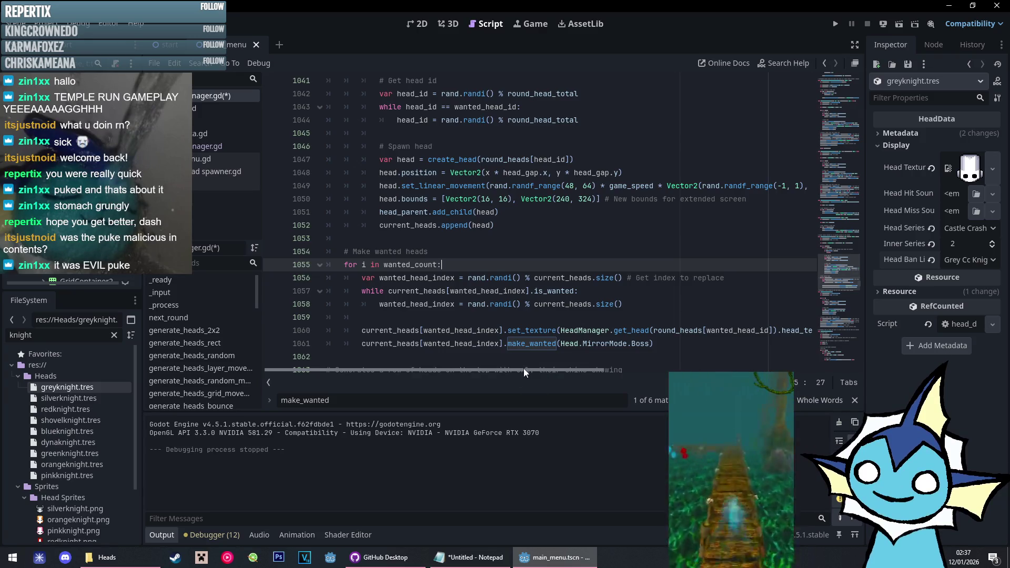
{"action": "mouse_move", "coordinate": [523, 369]}
{"action": "left_mouse_down"}
{"action": "mouse_move", "coordinate": [650, 370]}
{"action": "mouse_move", "coordinate": [498, 369]}
{"action": "left_mouse_up"}
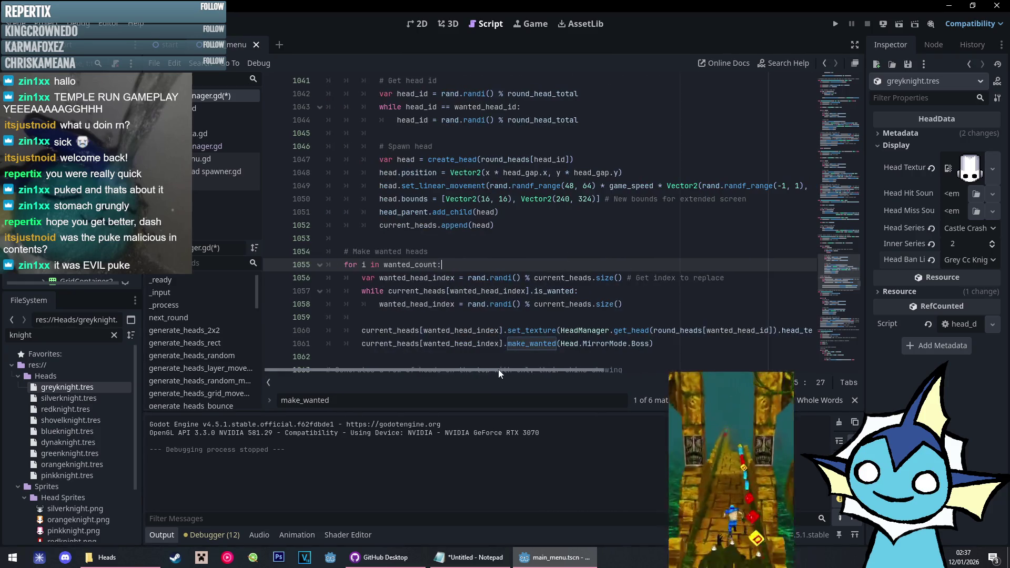
{"action": "left_click", "coordinate": [498, 316]}
{"action": "scroll", "coordinate": [498, 315], "scroll_direction": "down", "scroll_amount": 2}
{"action": "scroll", "coordinate": [498, 315], "scroll_direction": "down", "scroll_amount": 1}
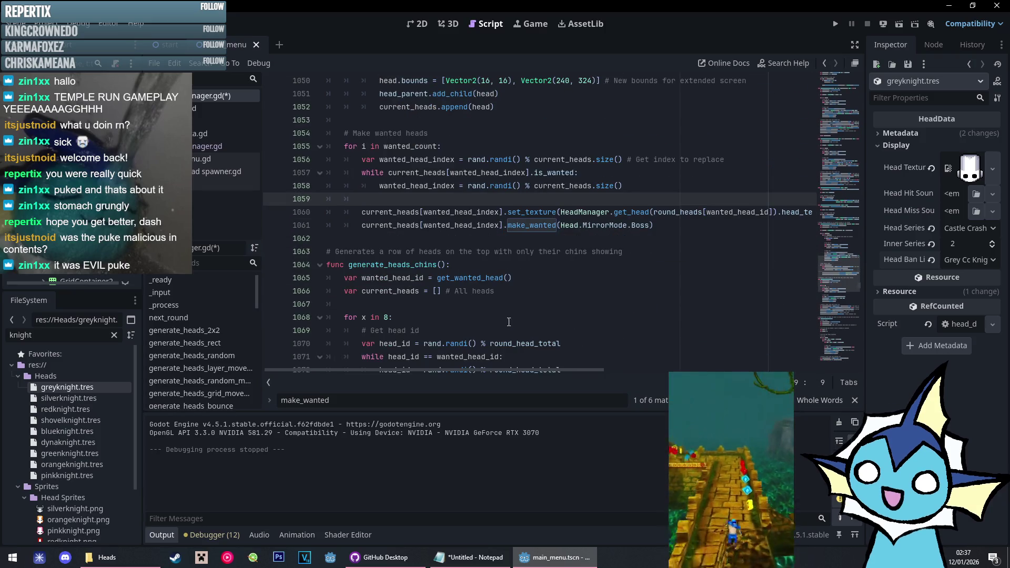
Move Head.MirrorMode.None from make_wanted into line 1082's create_head call and delete the make_wanted line
{"action": "key", "text": "F3"}
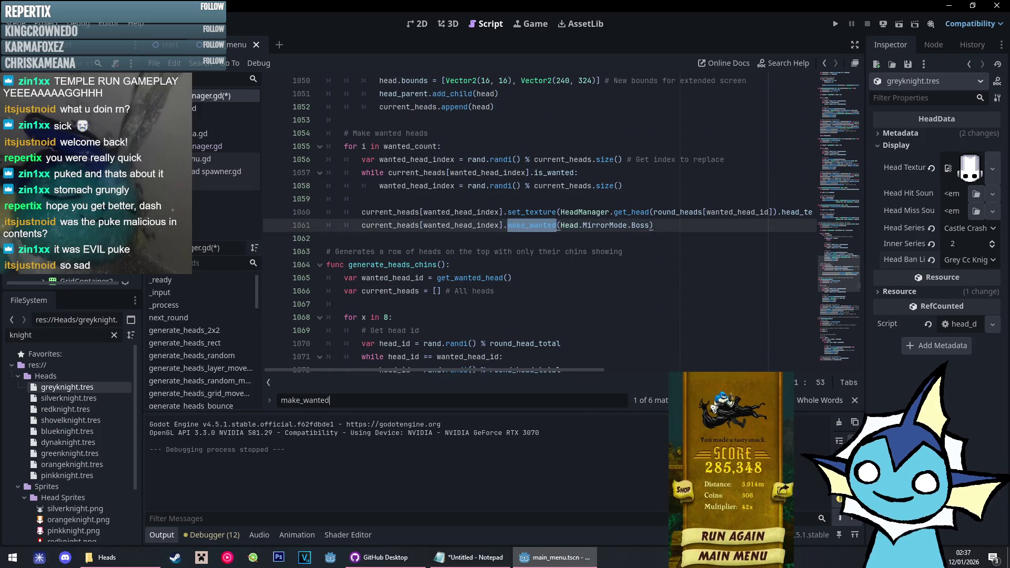
{"action": "key", "text": "F3"}
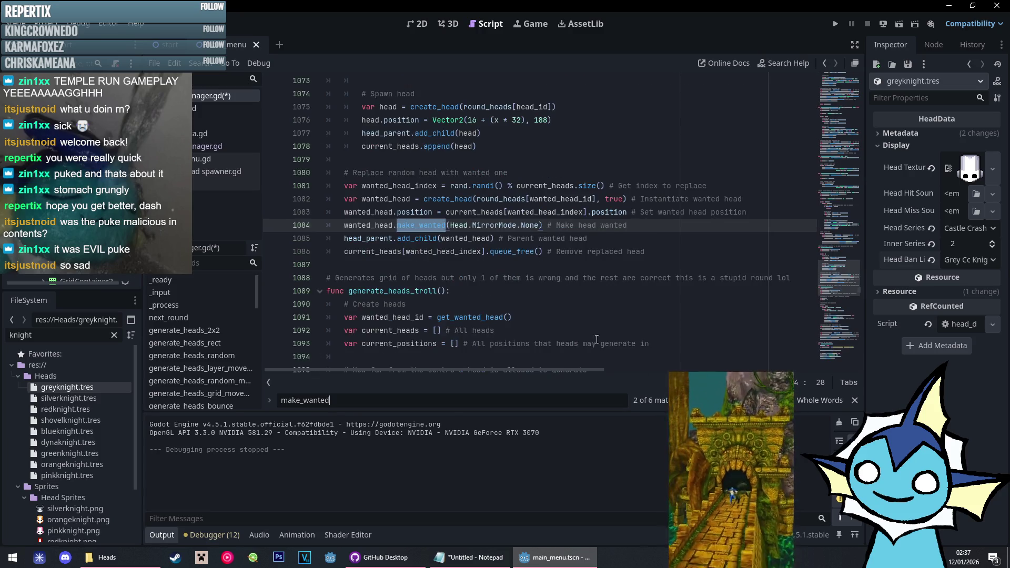
{"action": "left_click_drag", "start_coordinate": [450, 226], "coordinate": [541, 226]}
{"action": "key", "text": "BackSpace"}
{"action": "left_click", "coordinate": [621, 199]}
{"action": "type", "text": ", Head.MirrorMode.None"}
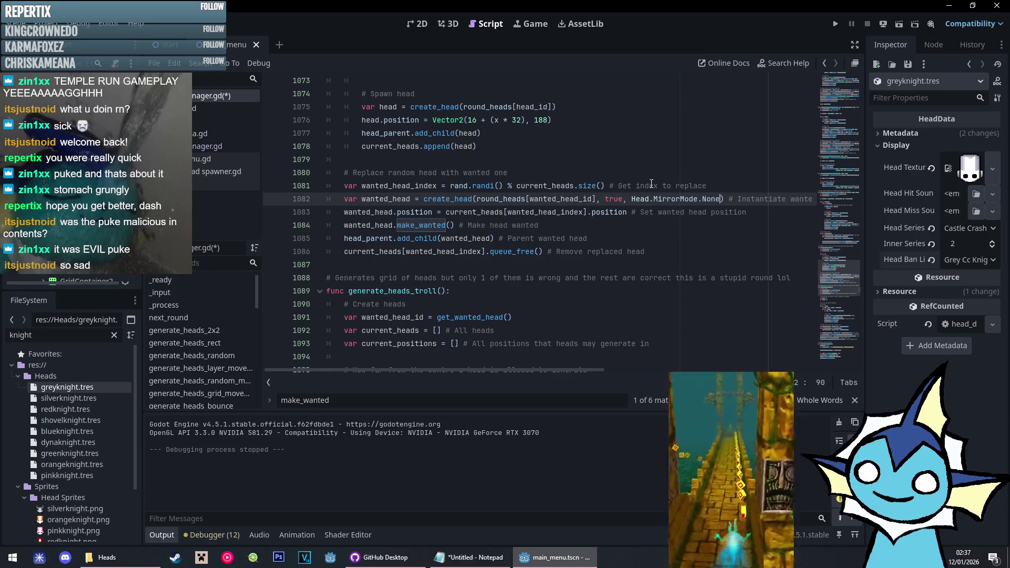
{"action": "left_click_drag", "start_coordinate": [765, 226], "coordinate": [766, 215]}
{"action": "key", "text": "BackSpace"}
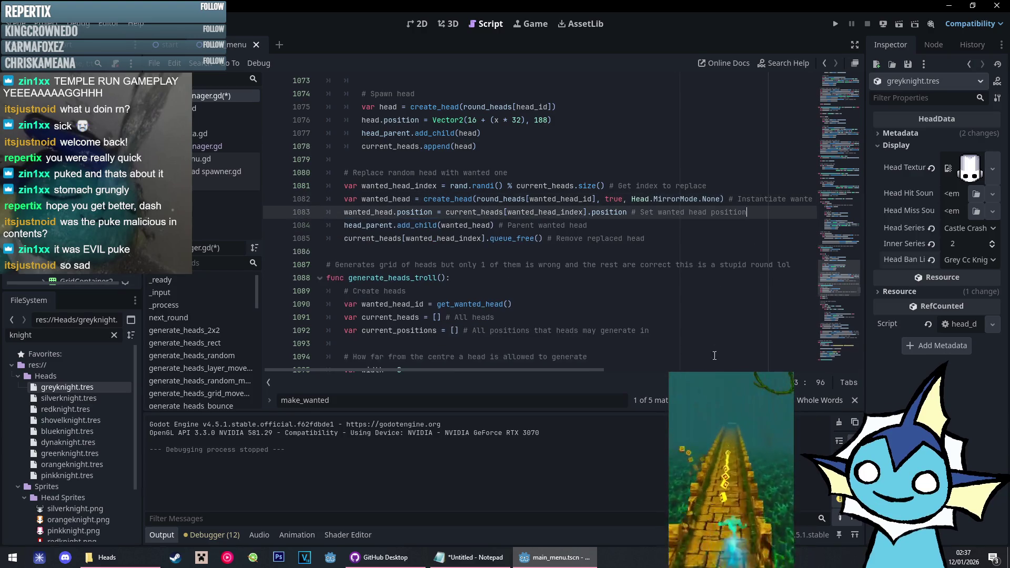
Likewise pass Head.MirrorMode.None to create_head on line 1106 and remove its make_wanted line
{"action": "key", "text": "F3"}
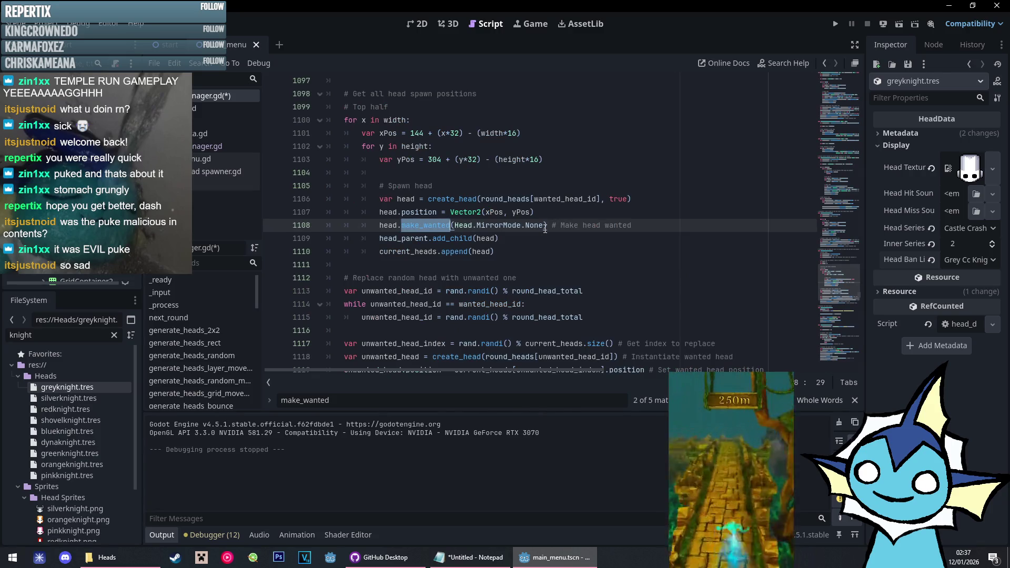
{"action": "scroll", "coordinate": [545, 231], "scroll_direction": "up", "scroll_amount": 3}
{"action": "scroll", "coordinate": [545, 230], "scroll_direction": "down", "scroll_amount": 1}
{"action": "scroll", "coordinate": [545, 230], "scroll_direction": "up", "scroll_amount": 1}
{"action": "scroll", "coordinate": [545, 231], "scroll_direction": "down", "scroll_amount": 2}
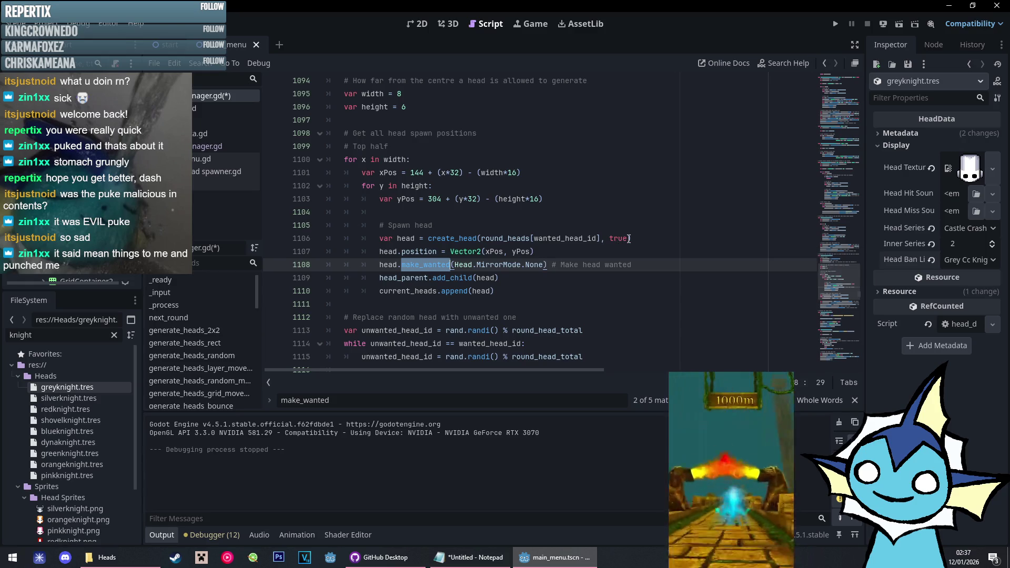
{"action": "left_click_drag", "start_coordinate": [456, 265], "coordinate": [547, 264]}
{"action": "key", "text": "ctrl+c"}
{"action": "key", "text": "BackSpace"}
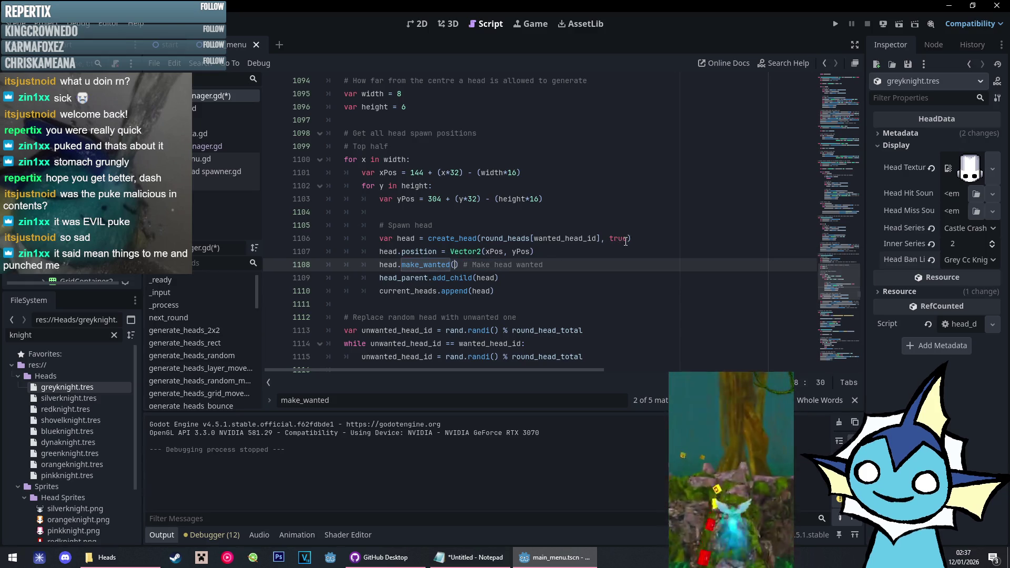
{"action": "left_click", "coordinate": [626, 237]}
{"action": "key", "text": "ctrl+v"}
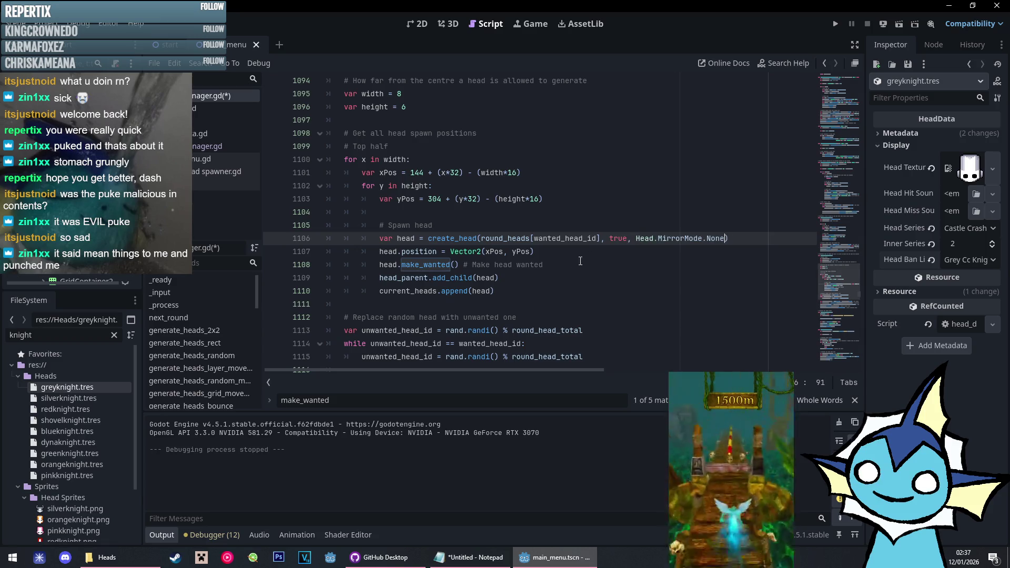
{"action": "left_click_drag", "start_coordinate": [574, 266], "coordinate": [574, 258]}
{"action": "key", "text": "BackSpace"}
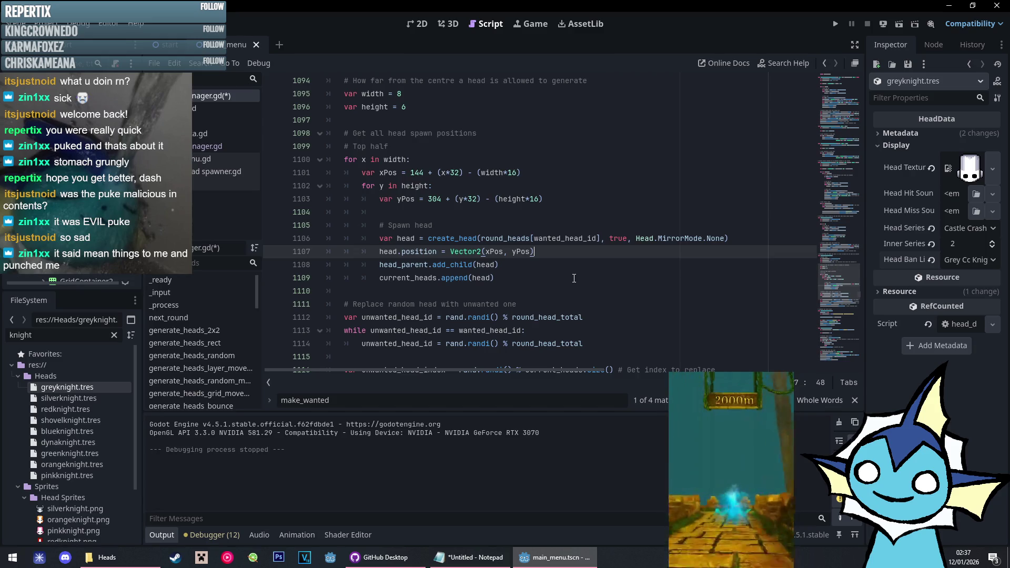
{"action": "scroll", "coordinate": [573, 278], "scroll_direction": "down", "scroll_amount": 8}
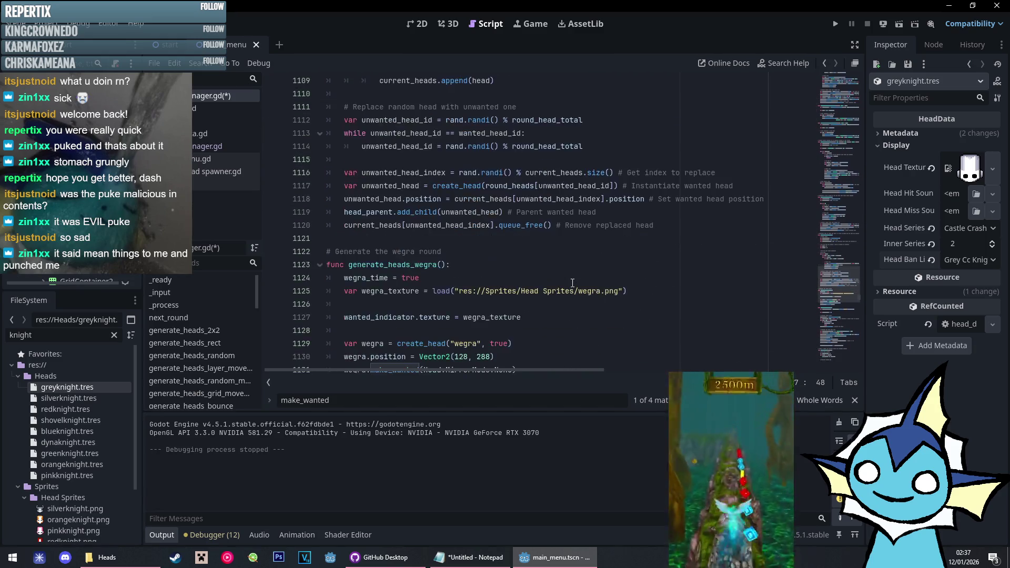
Pass Head.MirrorMode.None to the wegra create_head call and delete wegra.make_wanted
{"action": "key", "text": "Return"}
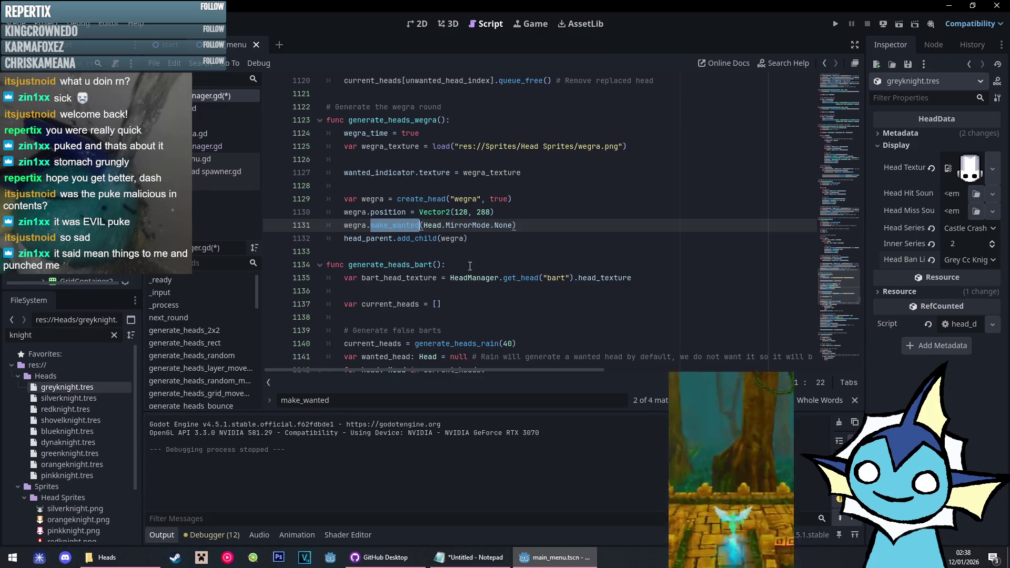
{"action": "left_click", "coordinate": [439, 185]}
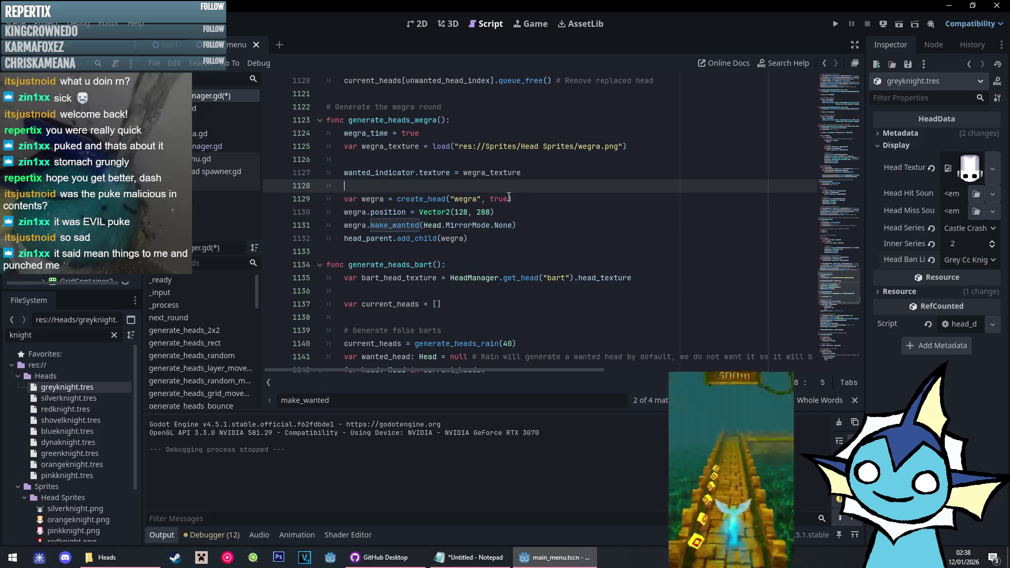
{"action": "key", "text": "Down"}
{"action": "key", "text": "Down"}
{"action": "key", "text": "Down"}
{"action": "key", "text": "End"}
{"action": "key", "text": "Left"}
{"action": "key", "text": "ctrl+shift+Left"}
{"action": "key", "text": "ctrl+shift+Left"}
{"action": "key", "text": "ctrl+shift+Left"}
{"action": "key", "text": "BackSpace"}
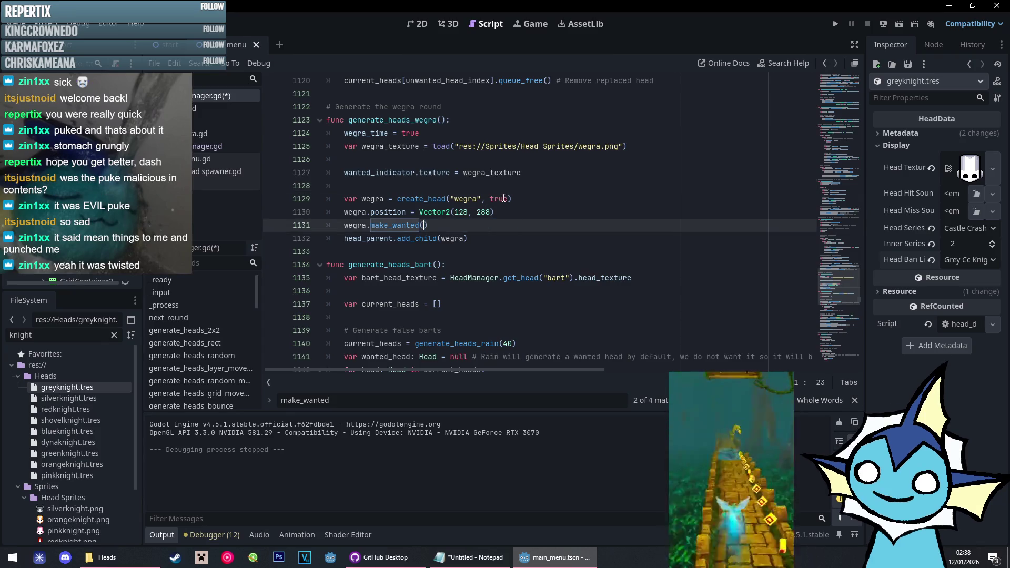
{"action": "left_click", "coordinate": [509, 199]}
{"action": "key", "text": "ctrl+v"}
{"action": "key", "text": "Down"}
{"action": "key", "text": "Down"}
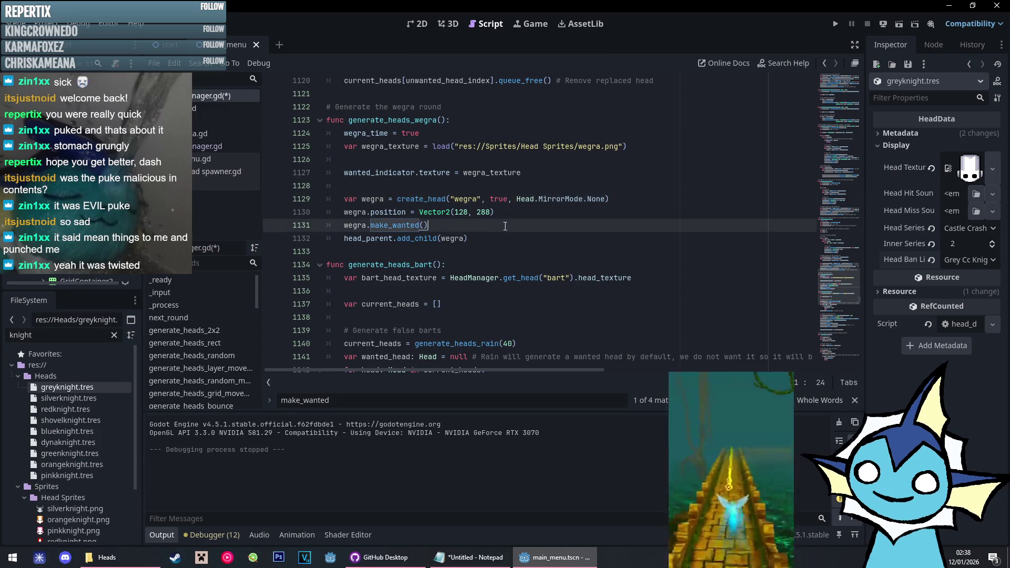
{"action": "key", "text": "shift+Home"}
{"action": "key", "text": "BackSpace"}
{"action": "key", "text": "BackSpace"}
{"action": "key", "text": "BackSpace"}
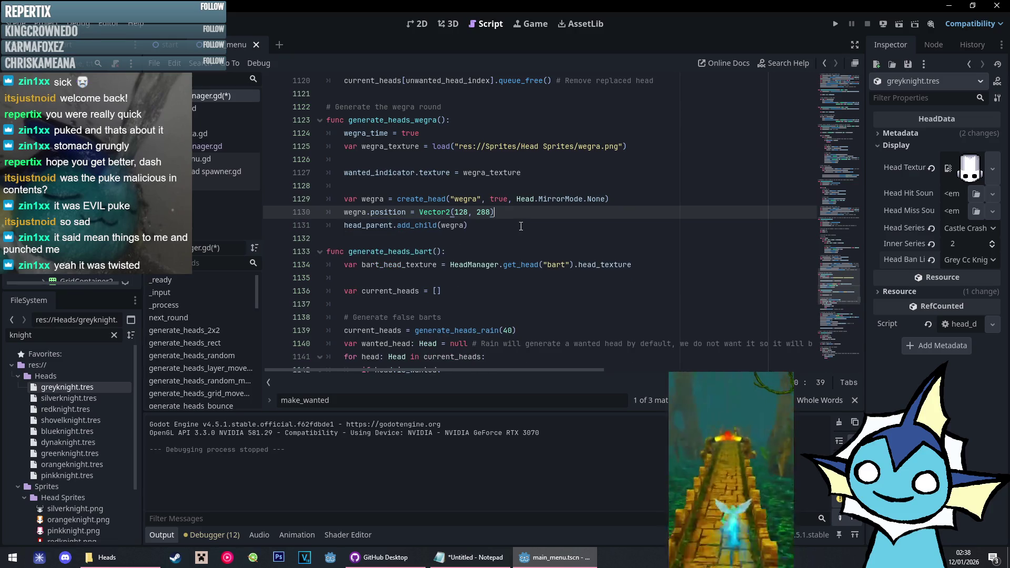
Check the remaining make_wanted matches and run the project
{"action": "key", "text": "F3"}
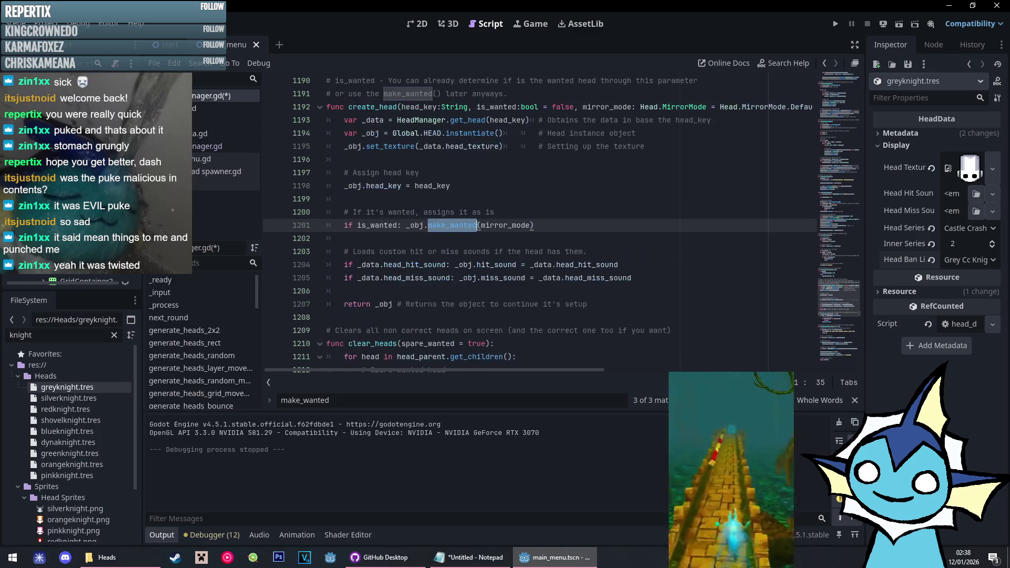
{"action": "key", "text": "shift+F3"}
{"action": "key", "text": "F3"}
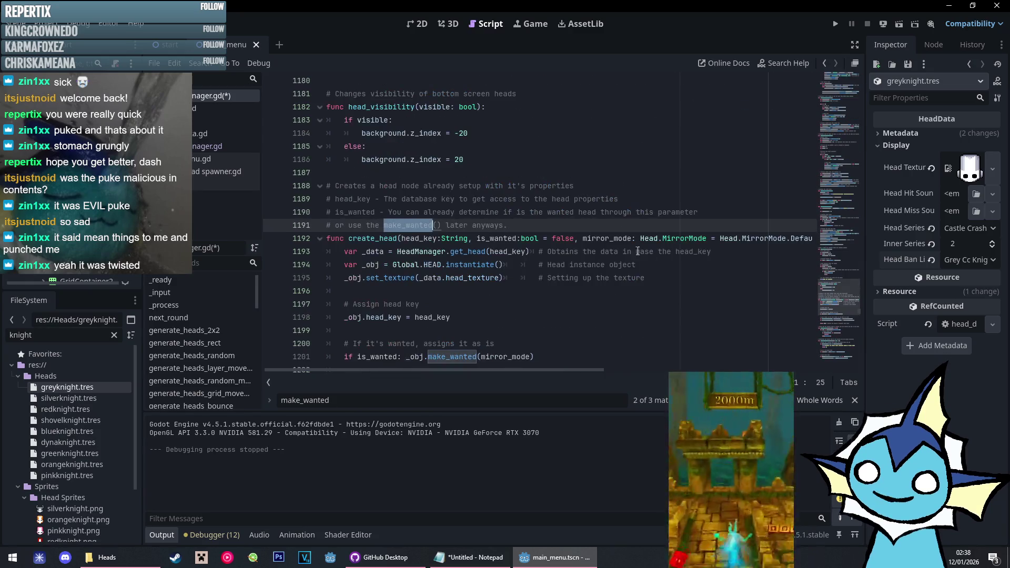
{"action": "left_click", "coordinate": [608, 185]}
{"action": "key", "text": "F5"}
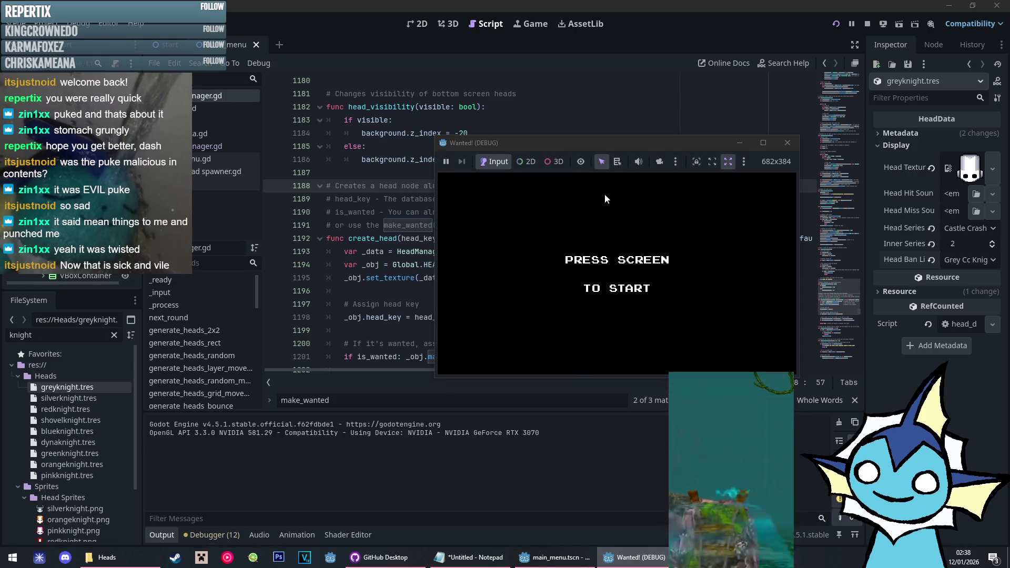
In the game's Options, turn sound effects down and music to zero
{"action": "left_click", "coordinate": [601, 250]}
{"action": "left_click", "coordinate": [618, 335]}
{"action": "left_click", "coordinate": [609, 341]}
{"action": "left_click", "coordinate": [585, 357]}
{"action": "left_click", "coordinate": [579, 269]}
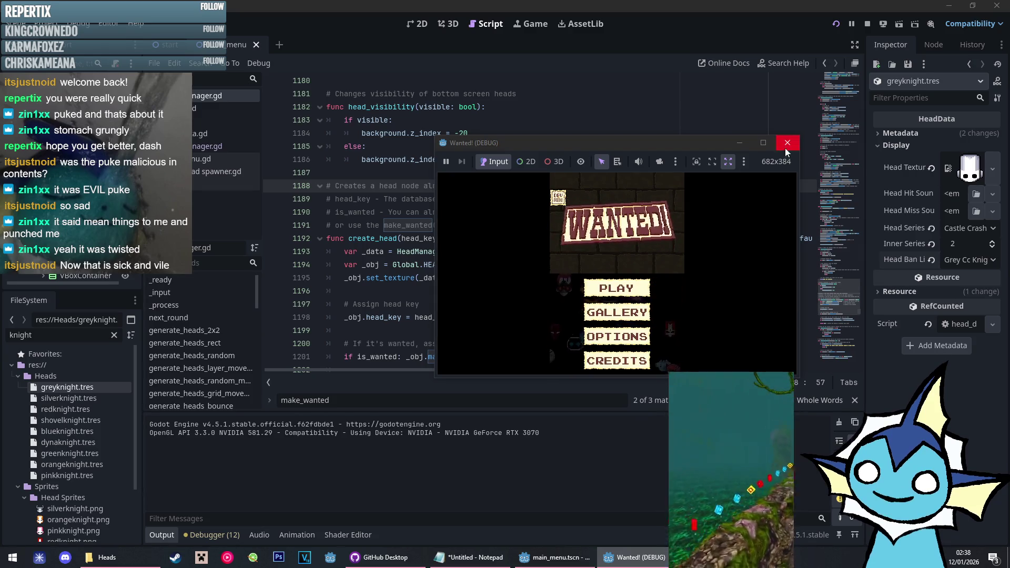
Maximize the game window, play up to round 5, then close it
{"action": "left_click", "coordinate": [764, 143]}
{"action": "left_click", "coordinate": [575, 323]}
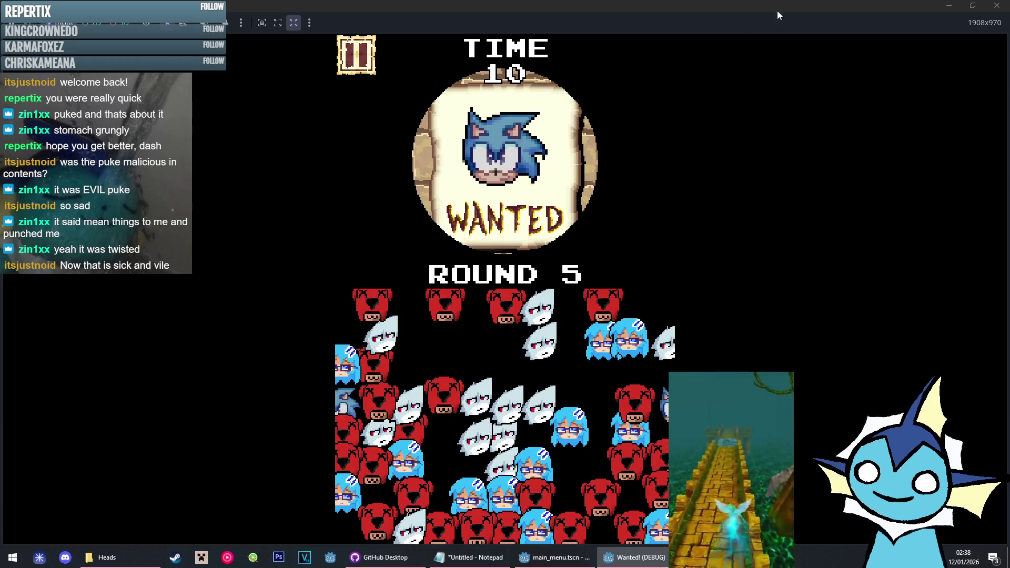
{"action": "left_click", "coordinate": [998, 5]}
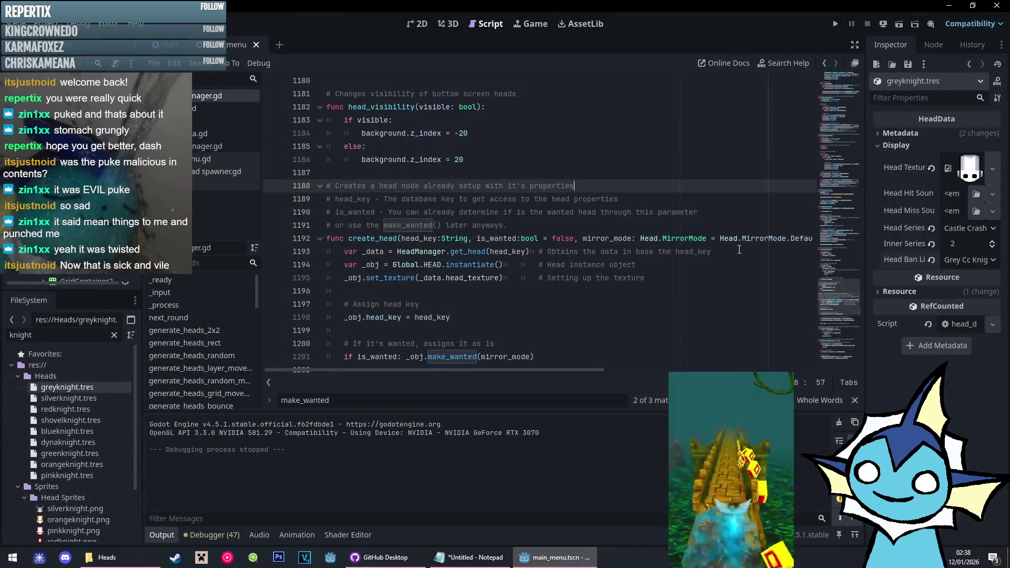
{"action": "mouse_move", "coordinate": [728, 246]}
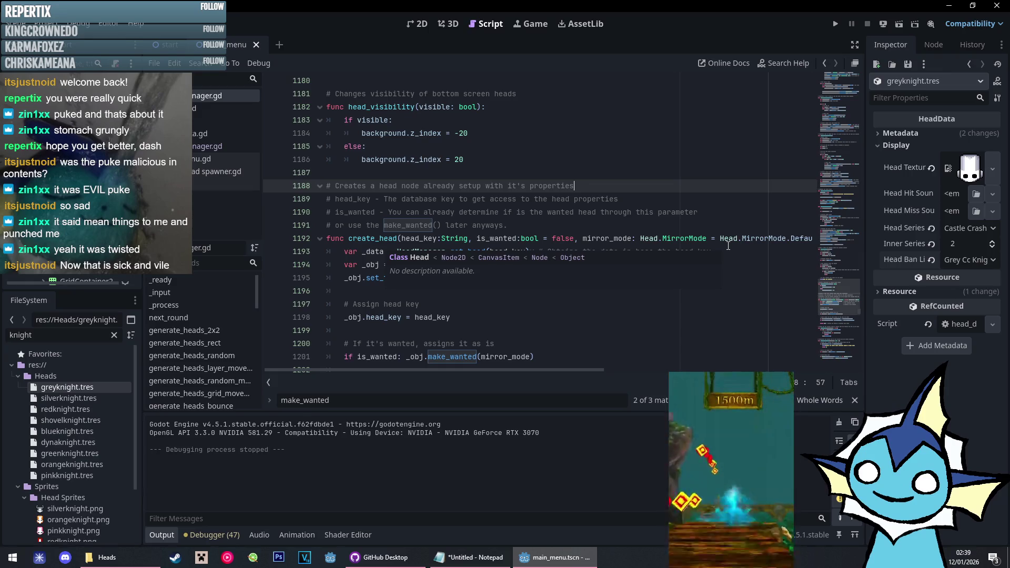
{"action": "left_click", "coordinate": [699, 291]}
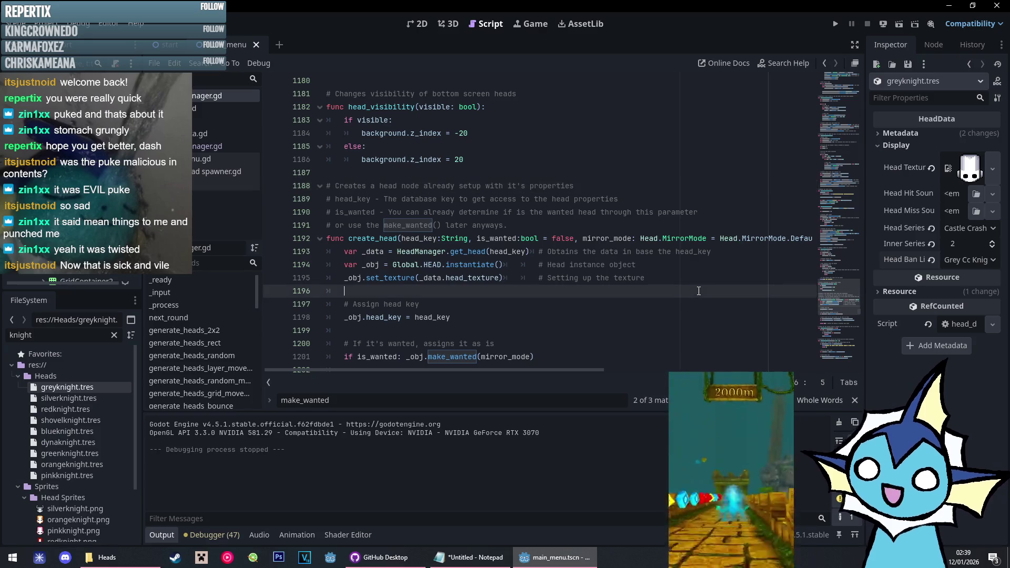
Relaunch the game and set Pixel Perfect scaling with sound effects at about a third
{"action": "key", "text": "F5"}
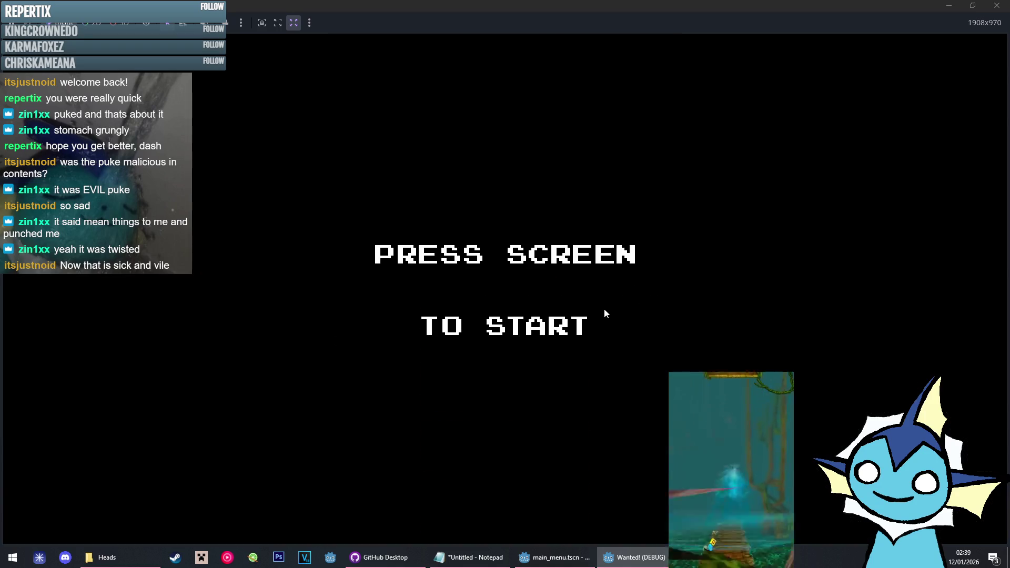
{"action": "left_click", "coordinate": [605, 312]}
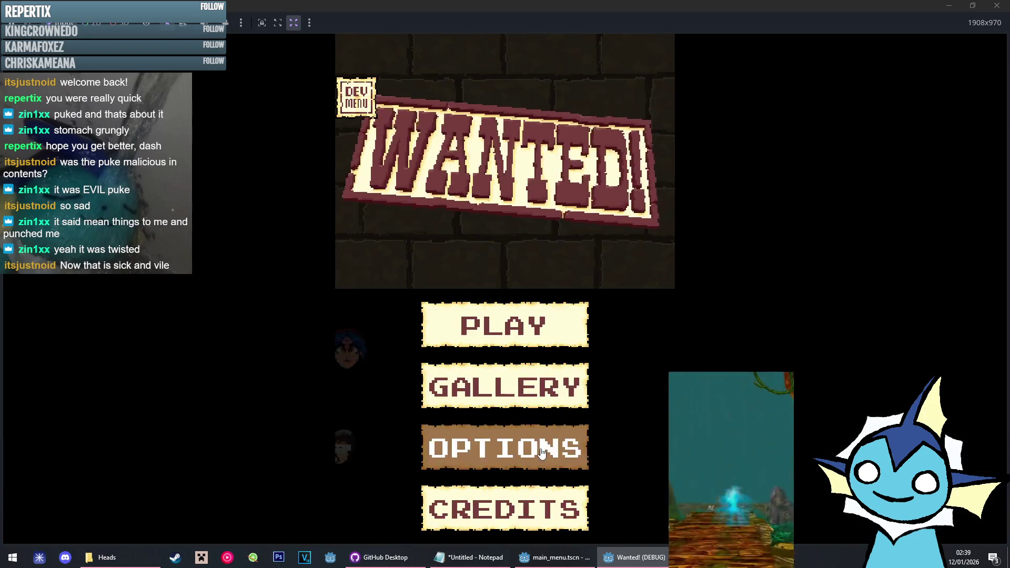
{"action": "left_click", "coordinate": [506, 447]}
{"action": "left_click", "coordinate": [476, 376]}
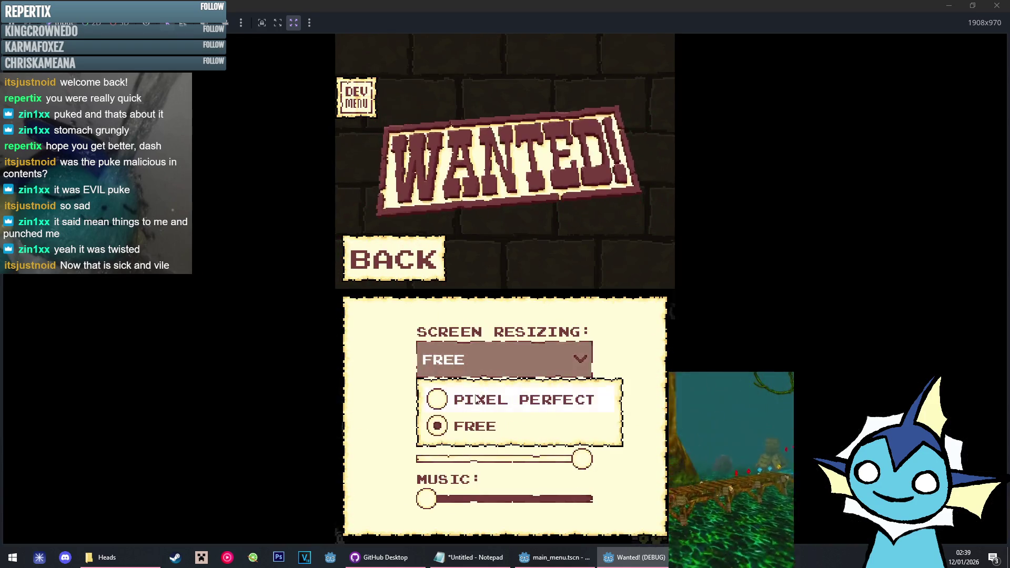
{"action": "left_click", "coordinate": [505, 398]}
{"action": "left_click", "coordinate": [485, 424]}
Start a new game and play to round 15, catching the wanted cat head
{"action": "left_click", "coordinate": [427, 272]}
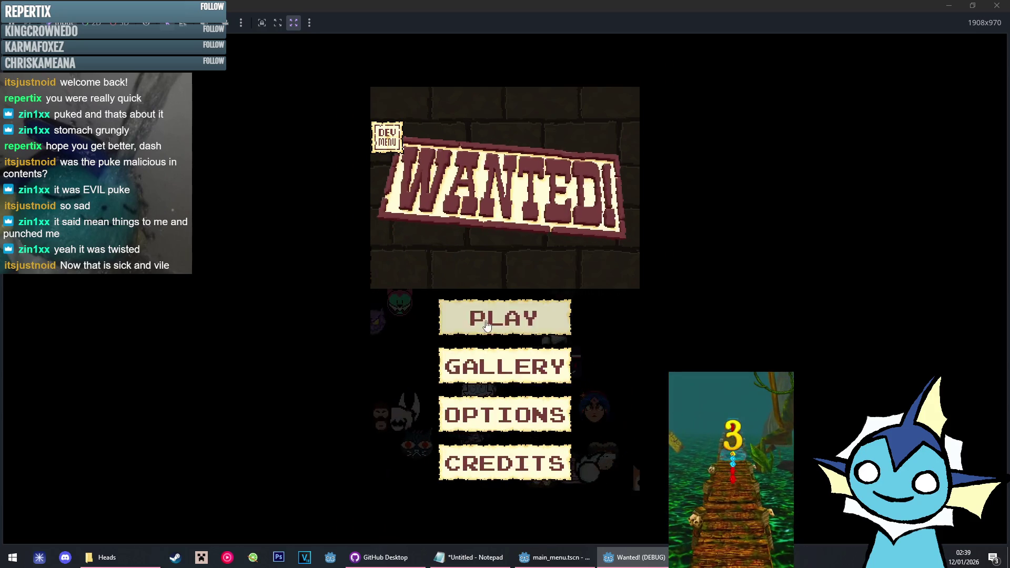
{"action": "left_click", "coordinate": [503, 316]}
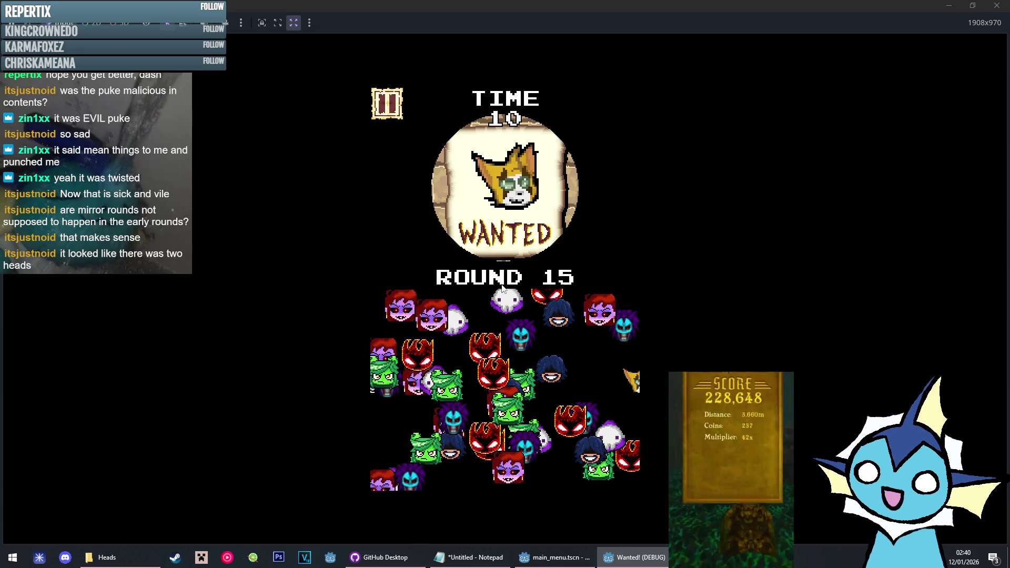
{"action": "left_click", "coordinate": [515, 298]}
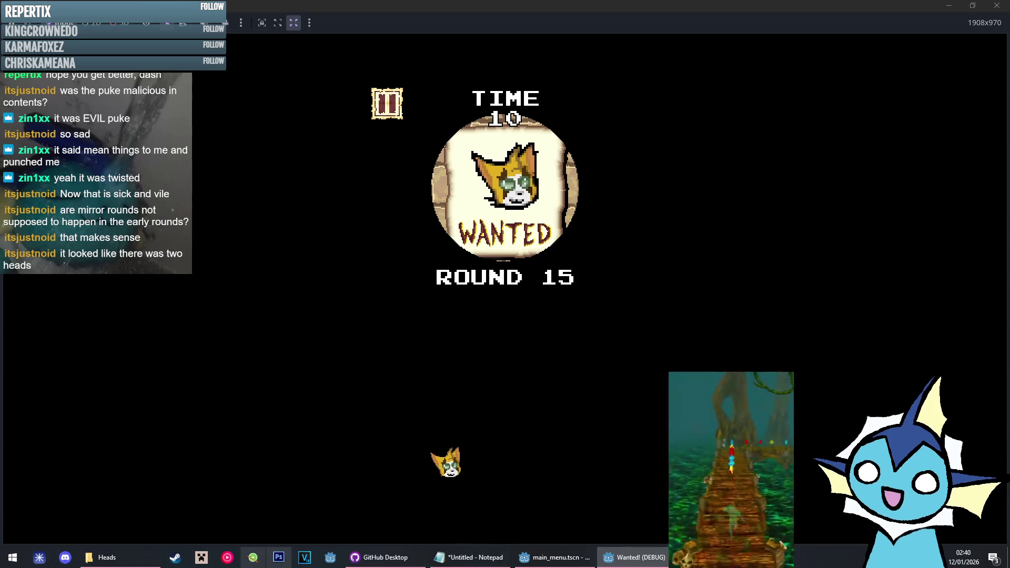
Replace the Notepad notes with the lines 'round 15' and 'round 5'
{"action": "left_click", "coordinate": [470, 557]}
{"action": "key", "text": "ctrl+a"}
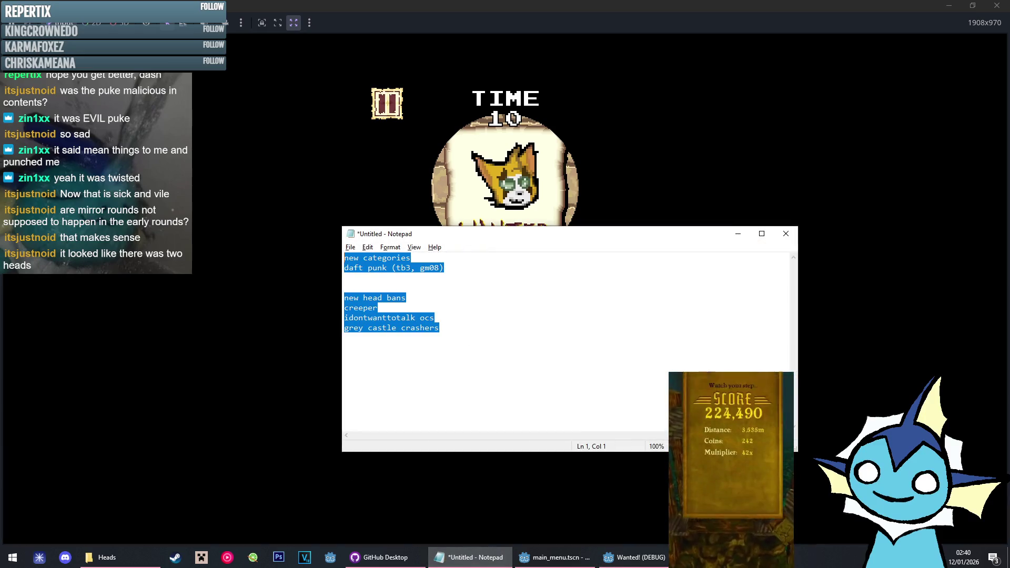
{"action": "type", "text": "round"}
{"action": "key", "text": "Return"}
{"action": "type", "text": "round 5"}
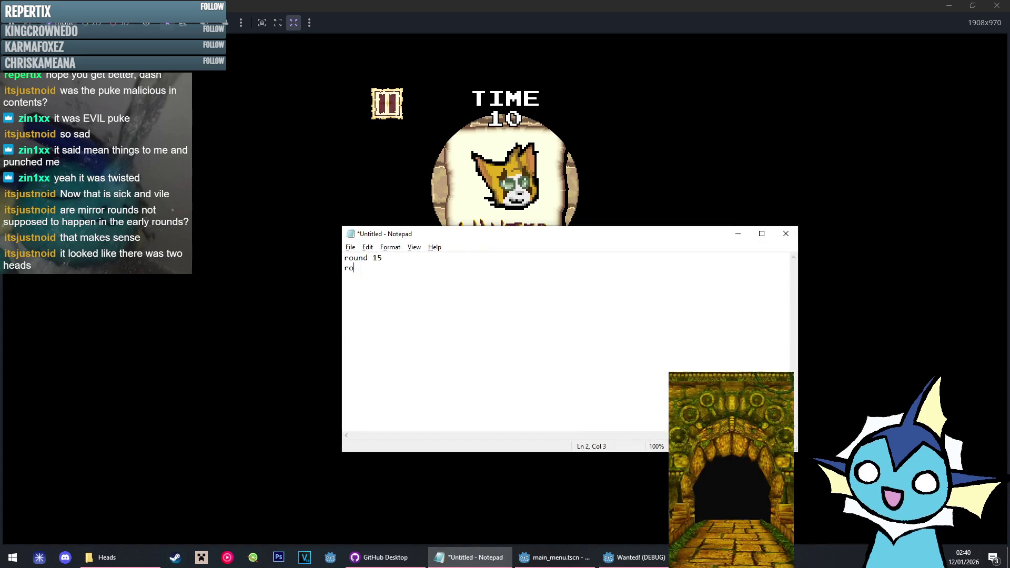
Minimize Notepad and return to Godot's generate_heads_random function
{"action": "left_click", "coordinate": [739, 233]}
{"action": "left_click", "coordinate": [583, 564]}
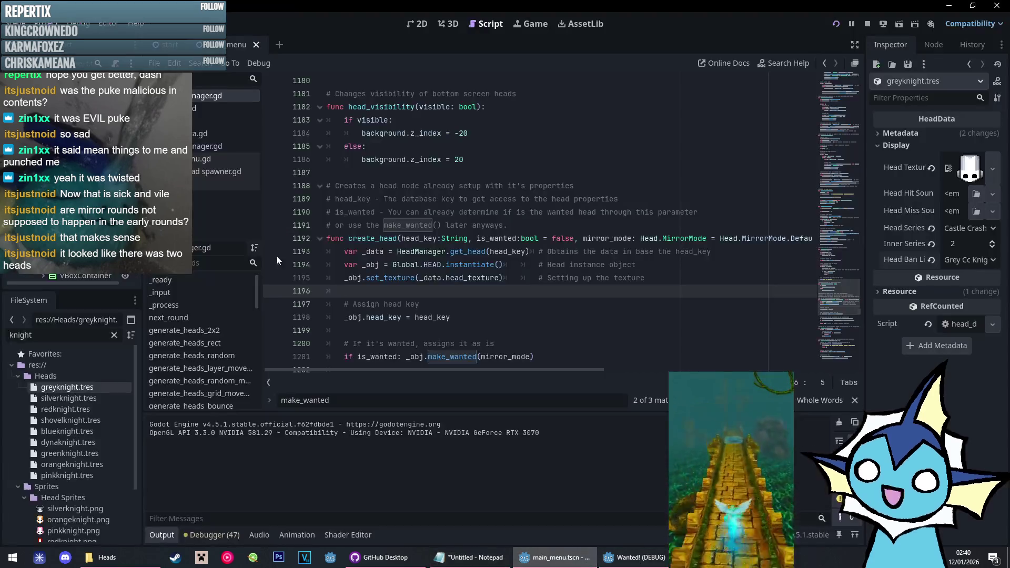
{"action": "left_click", "coordinate": [219, 357]}
{"action": "scroll", "coordinate": [530, 208], "scroll_direction": "down", "scroll_amount": 20}
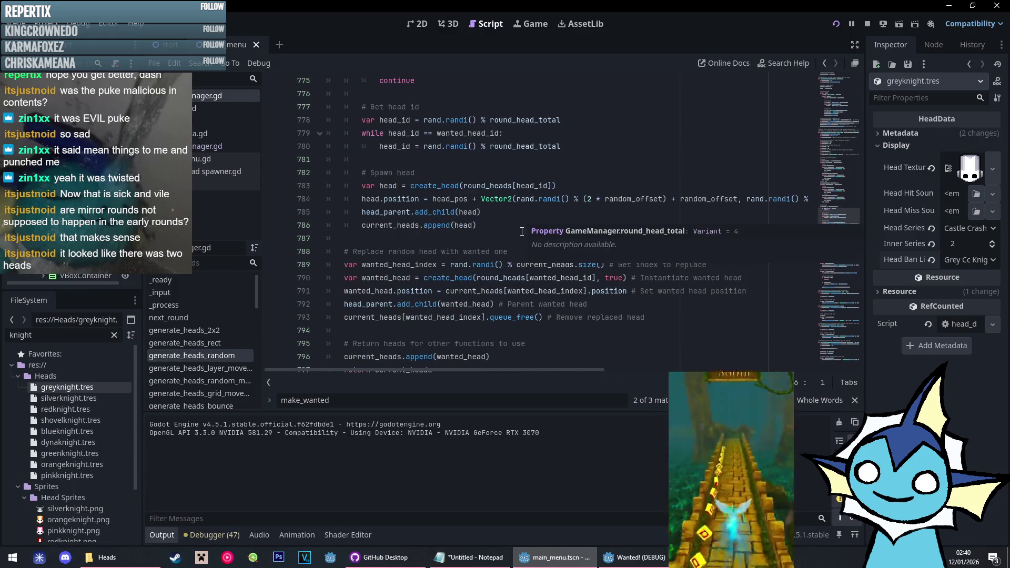
Add Head.MirrorMode.None to the create_head call on line 790 and run the game
{"action": "left_click", "coordinate": [623, 278]}
{"action": "key", "text": "ctrl+v"}
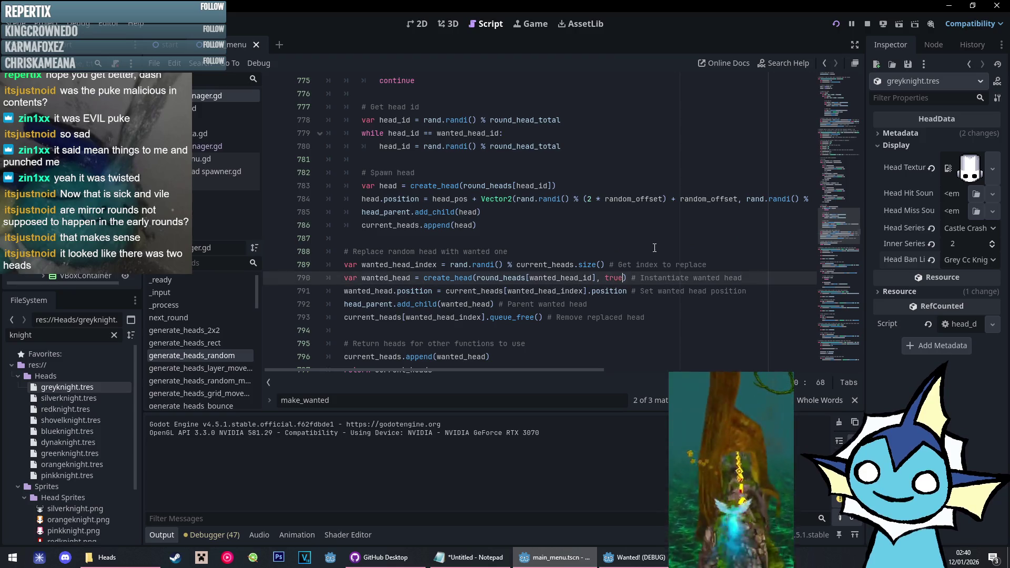
{"action": "key", "text": "F5"}
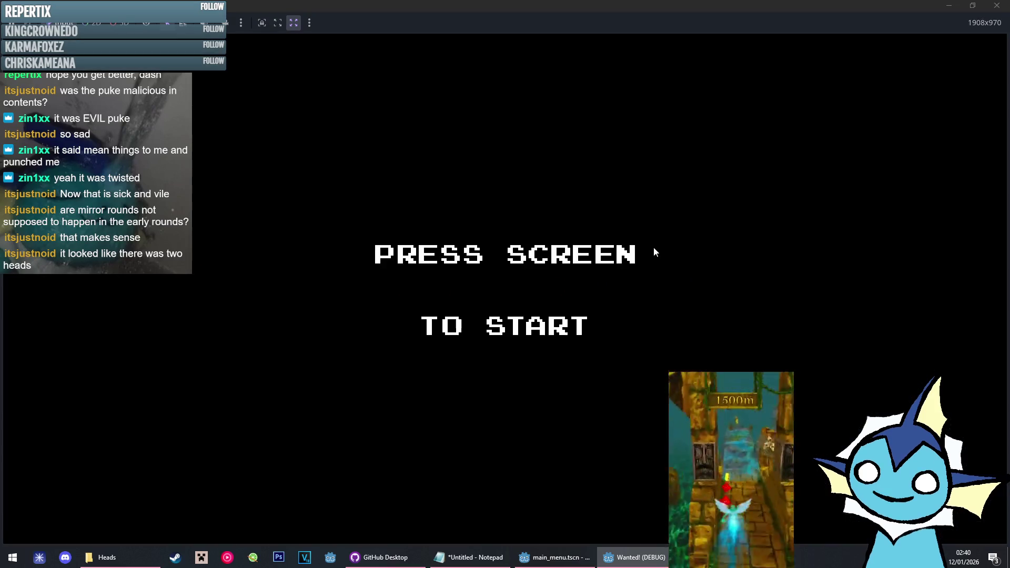
Set Pixel Perfect screen scaling, start a new game and play to round 10
{"action": "left_click", "coordinate": [552, 409]}
{"action": "left_click", "coordinate": [468, 453]}
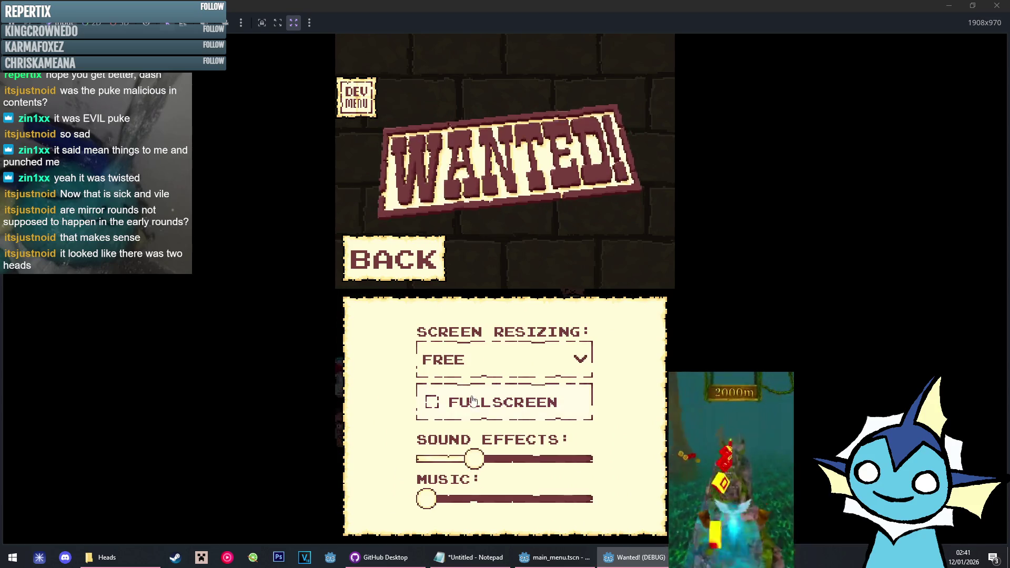
{"action": "left_click", "coordinate": [504, 360]}
{"action": "left_click", "coordinate": [515, 398]}
{"action": "left_click", "coordinate": [405, 267]}
{"action": "left_click", "coordinate": [500, 329]}
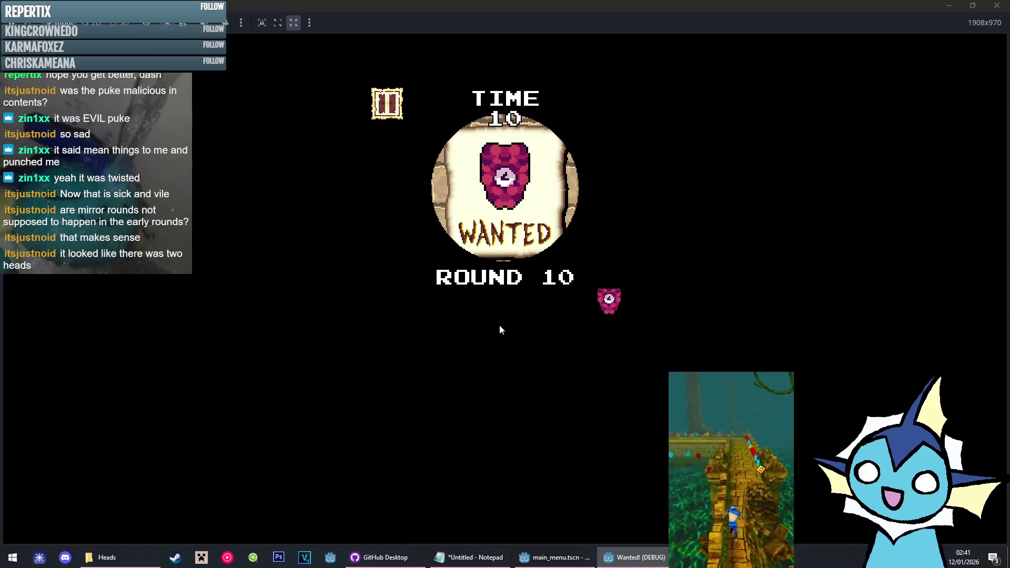
{"action": "left_click", "coordinate": [553, 558]}
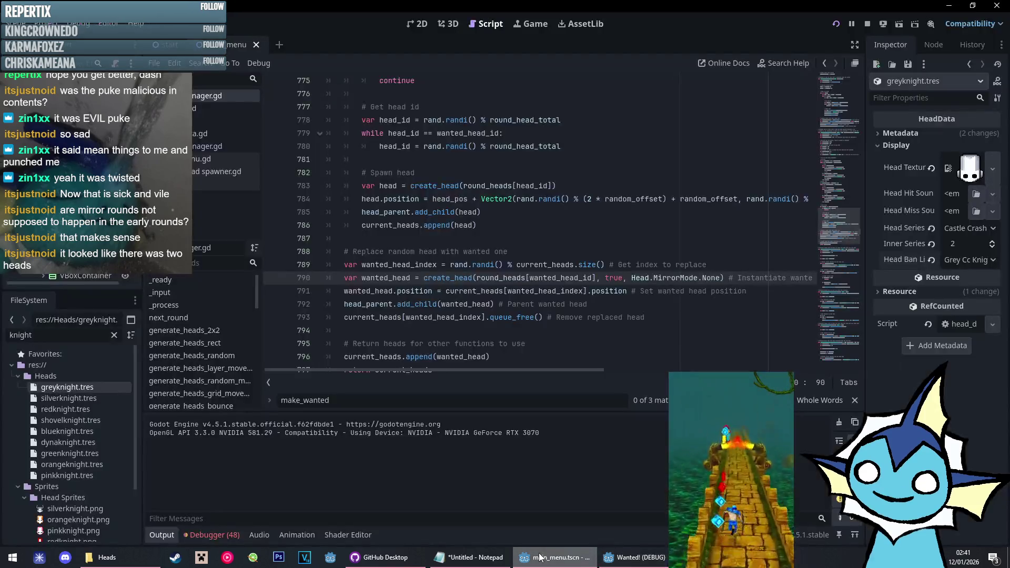
Open the Debugger's Errors list and review the 48 errors
{"action": "left_click", "coordinate": [219, 534]}
{"action": "left_click", "coordinate": [229, 406]}
{"action": "scroll", "coordinate": [264, 476], "scroll_direction": "up", "scroll_amount": 5}
{"action": "mouse_move", "coordinate": [271, 464]}
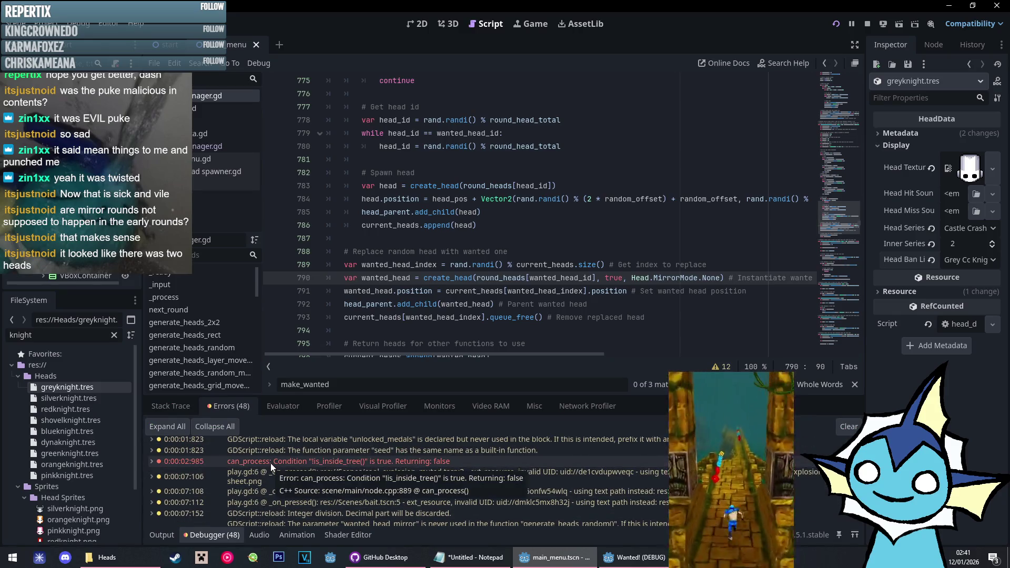
{"action": "scroll", "coordinate": [222, 464], "scroll_direction": "down", "scroll_amount": 5}
{"action": "scroll", "coordinate": [246, 453], "scroll_direction": "up", "scroll_amount": 6}
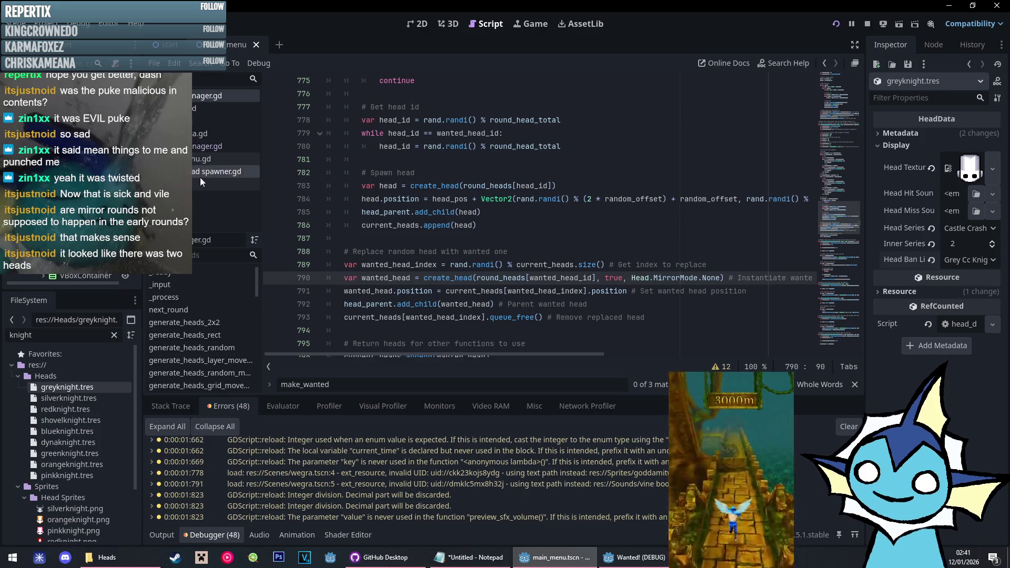
Inspect next_round's weighted_gen and layer movement calls on lines 460 and 467, then return to the game
{"action": "mouse_move", "coordinate": [836, 226]}
{"action": "left_mouse_down"}
{"action": "mouse_move", "coordinate": [826, 217]}
{"action": "mouse_move", "coordinate": [838, 93]}
{"action": "left_mouse_up"}
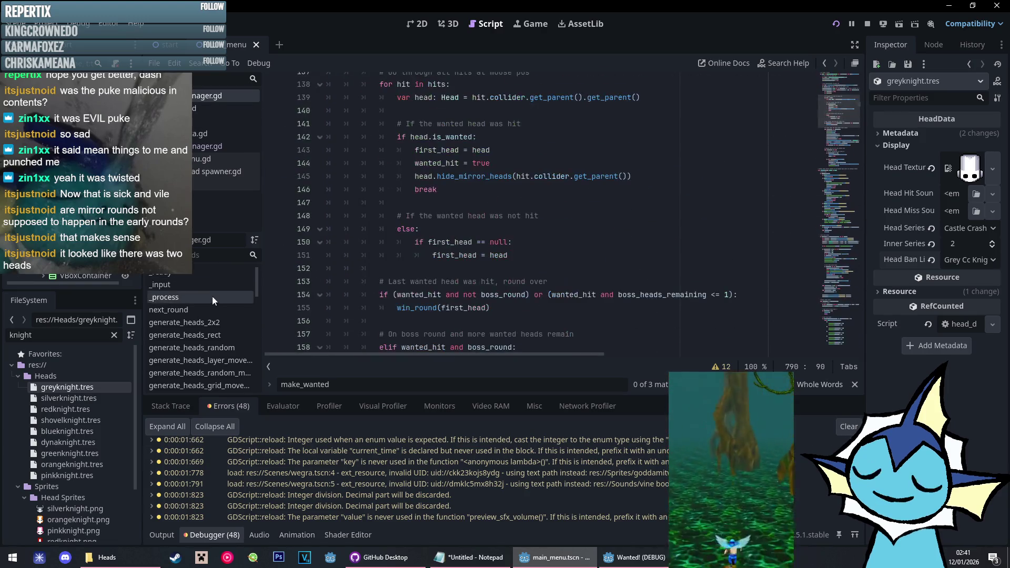
{"action": "left_click", "coordinate": [181, 310]}
{"action": "scroll", "coordinate": [510, 253], "scroll_direction": "down", "scroll_amount": 20}
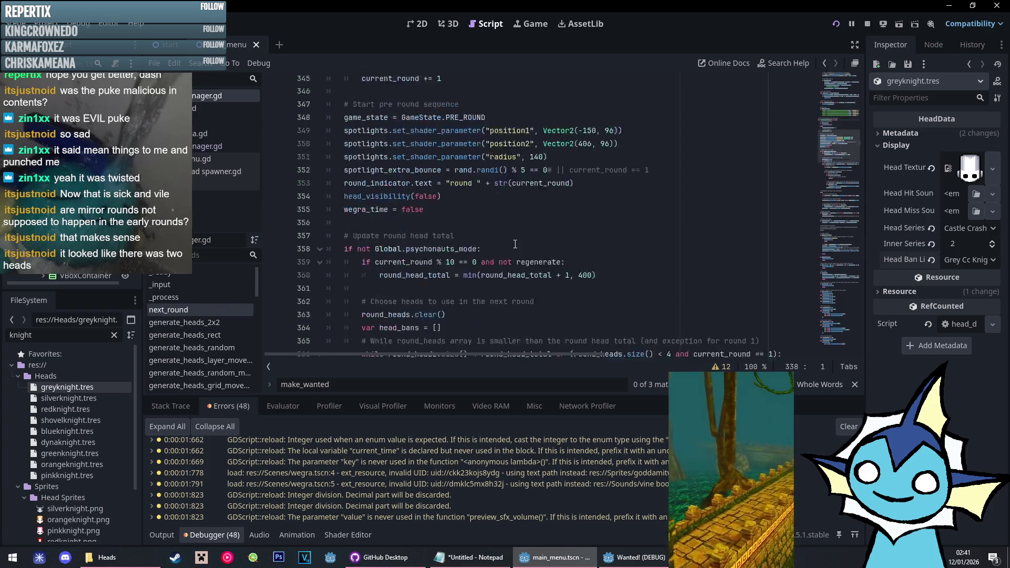
{"action": "scroll", "coordinate": [510, 253], "scroll_direction": "down", "scroll_amount": 8}
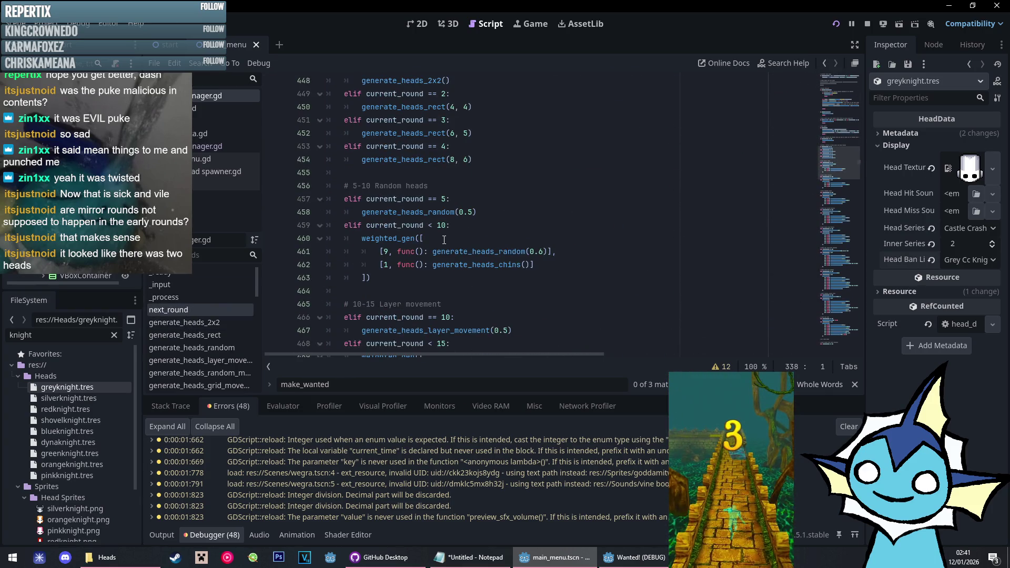
{"action": "left_click", "coordinate": [399, 239]}
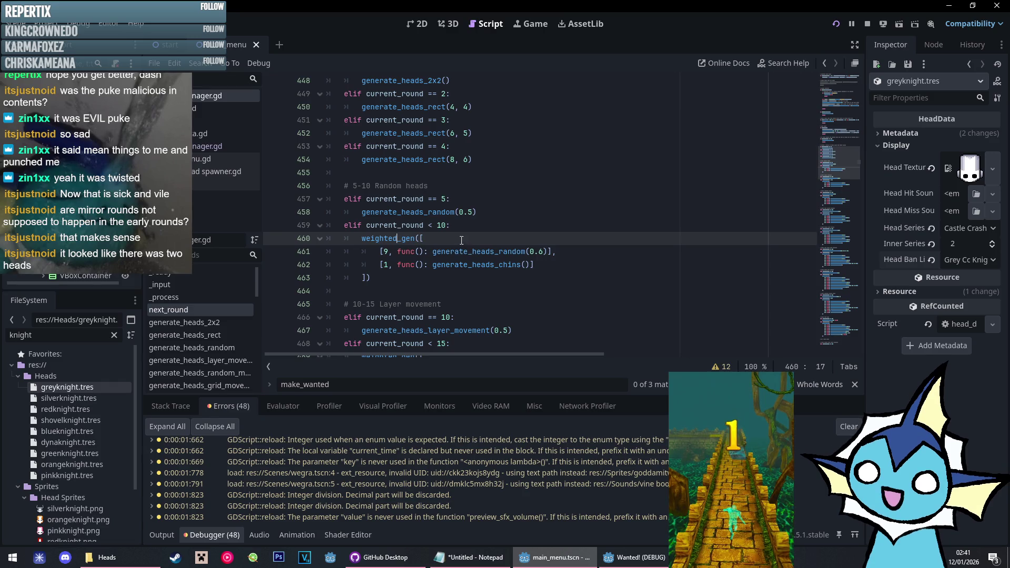
{"action": "left_click", "coordinate": [455, 330]}
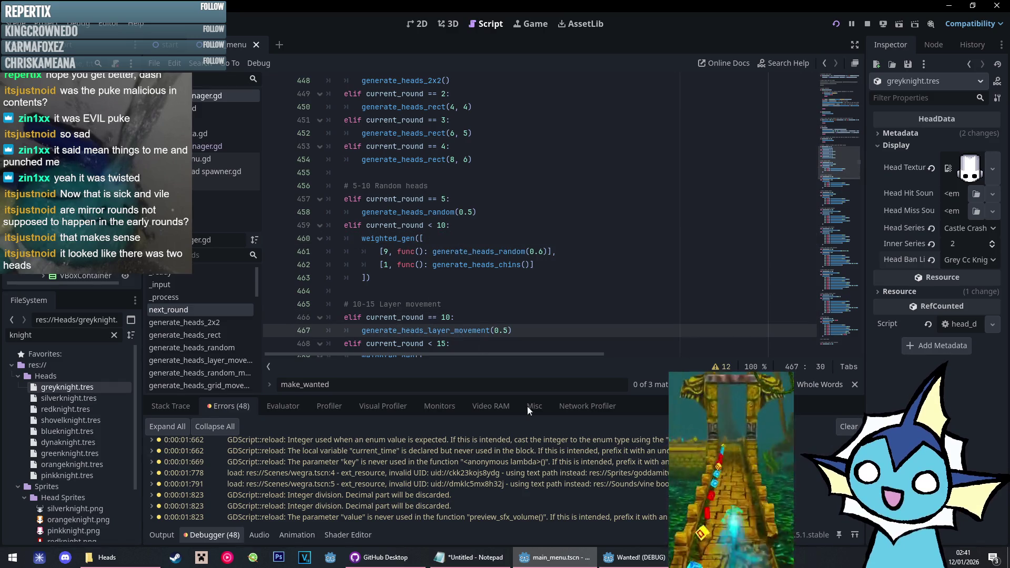
{"action": "left_click", "coordinate": [629, 558]}
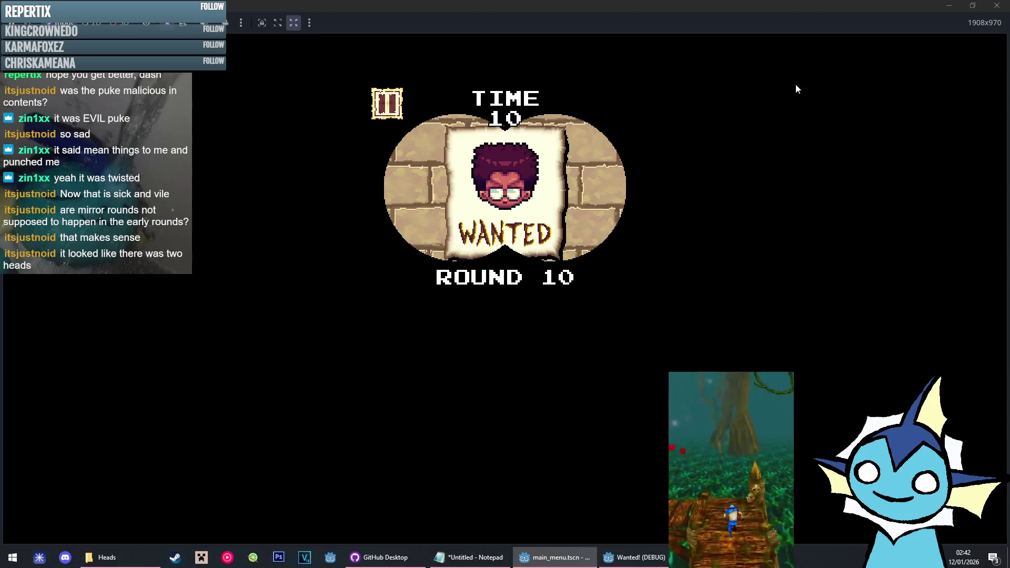
Close the game, change line 815's head.get_texture() lookup to head.head_key, and relaunch
{"action": "left_click", "coordinate": [1006, 5]}
{"action": "scroll", "coordinate": [495, 271], "scroll_direction": "down", "scroll_amount": 4}
{"action": "left_click", "coordinate": [463, 173]}
{"action": "left_click", "coordinate": [466, 178], "text": "ctrl"}
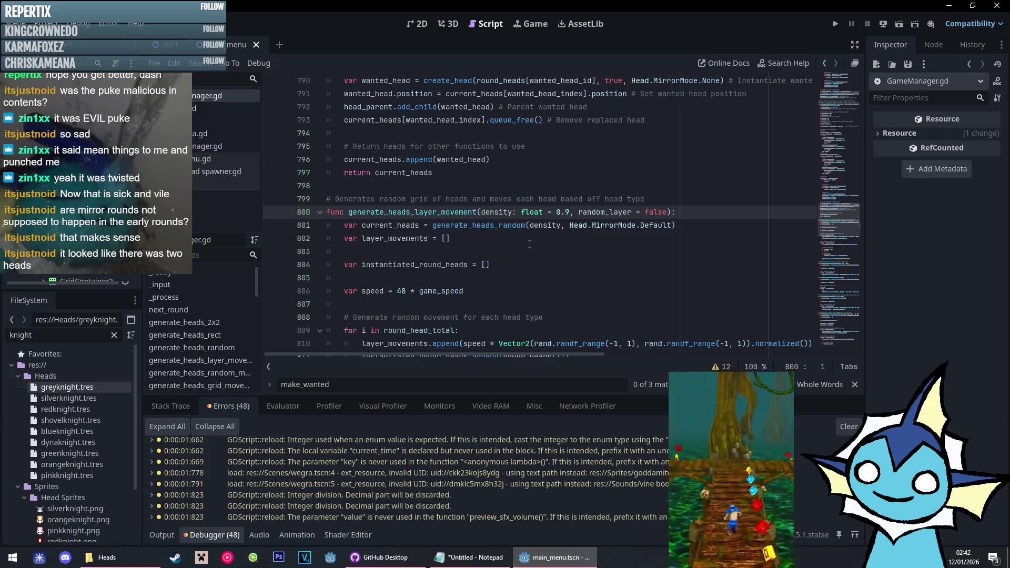
{"action": "scroll", "coordinate": [530, 243], "scroll_direction": "down", "scroll_amount": 7}
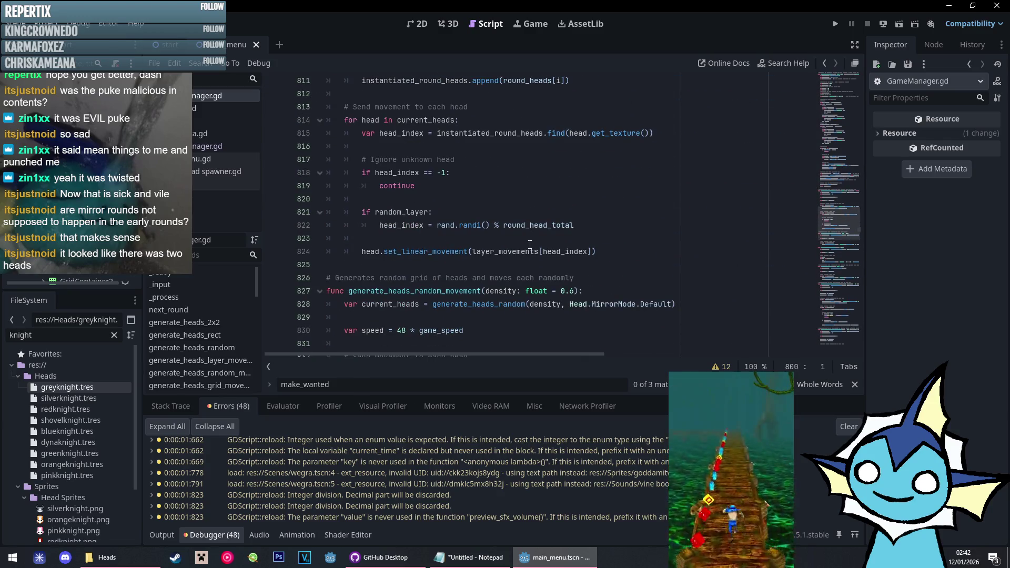
{"action": "scroll", "coordinate": [530, 244], "scroll_direction": "up", "scroll_amount": 2}
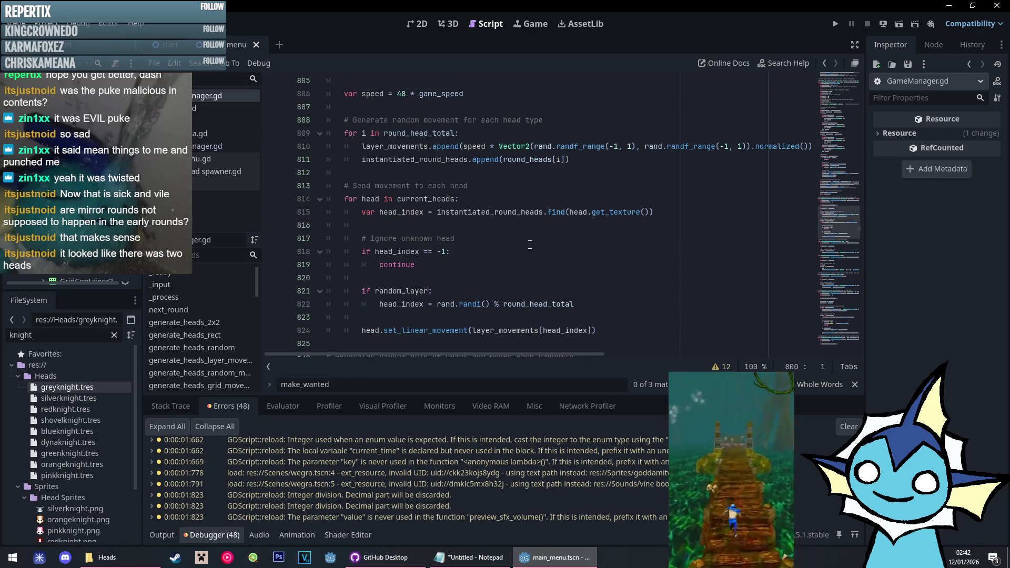
{"action": "scroll", "coordinate": [530, 244], "scroll_direction": "up", "scroll_amount": 2}
{"action": "left_click", "coordinate": [594, 291]}
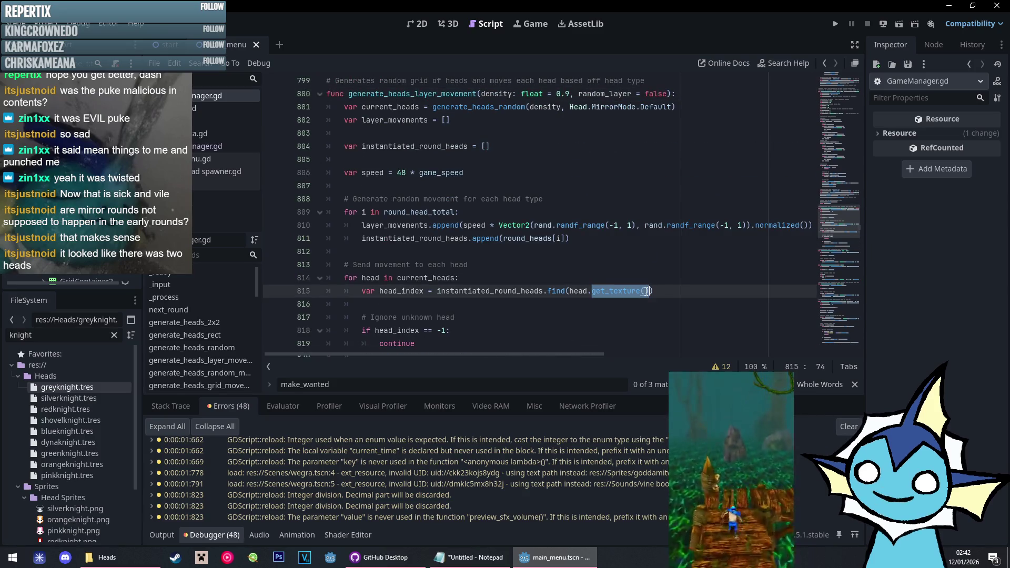
{"action": "type", "text": "headkey"}
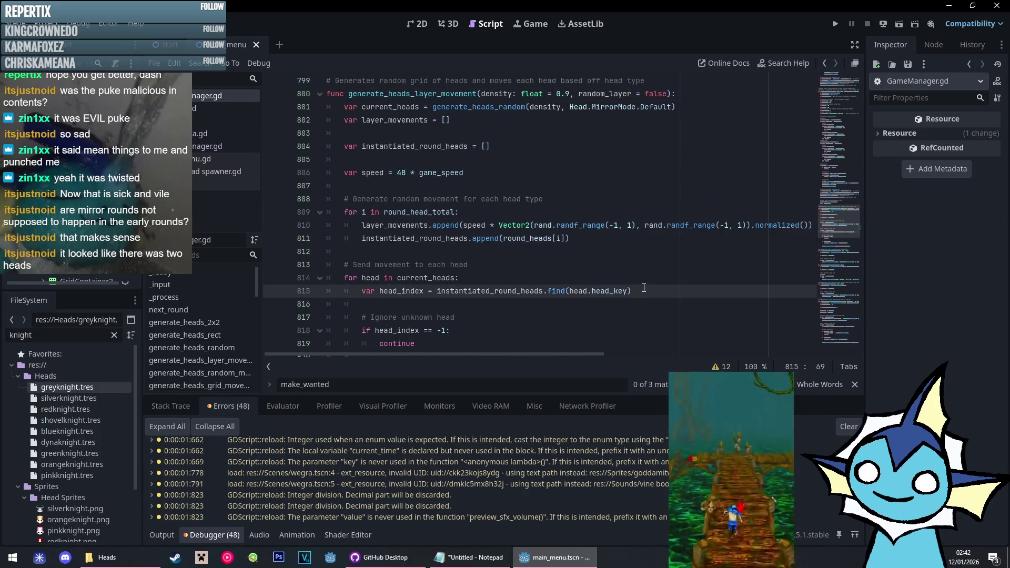
{"action": "key", "text": "F5"}
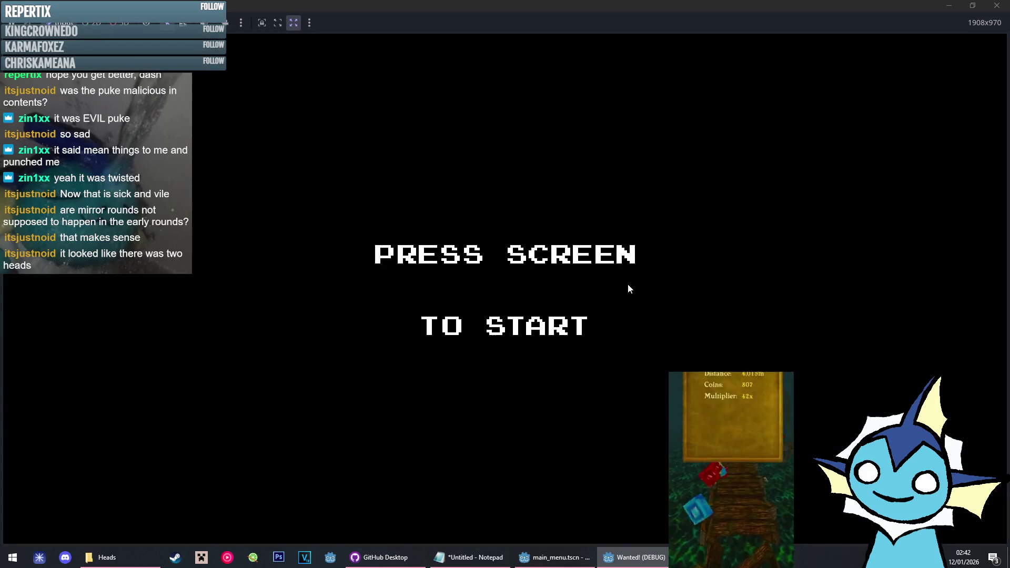
Lower the sound effects, set the Screen Resizing option, and start a new game
{"action": "left_click", "coordinate": [621, 283]}
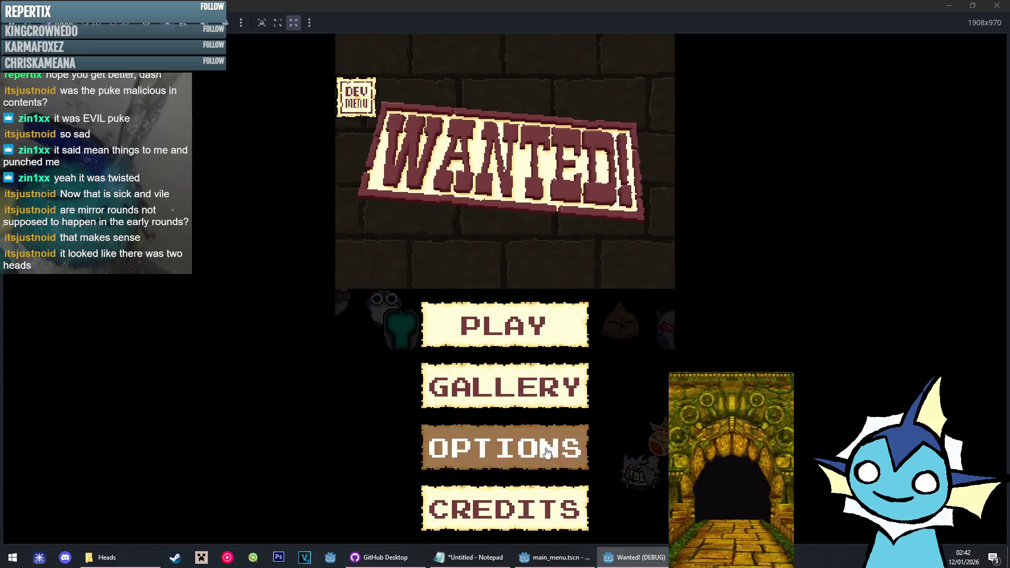
{"action": "left_click", "coordinate": [502, 448]}
{"action": "left_click", "coordinate": [481, 458]}
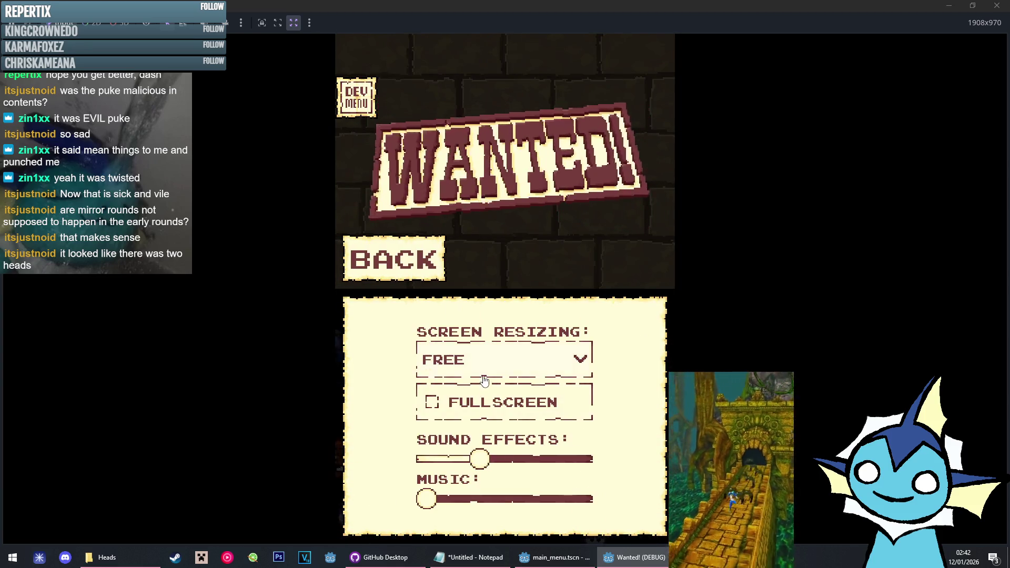
{"action": "left_click", "coordinate": [504, 360]}
{"action": "left_click", "coordinate": [519, 400]}
{"action": "left_click", "coordinate": [410, 284]}
{"action": "left_click", "coordinate": [505, 317]}
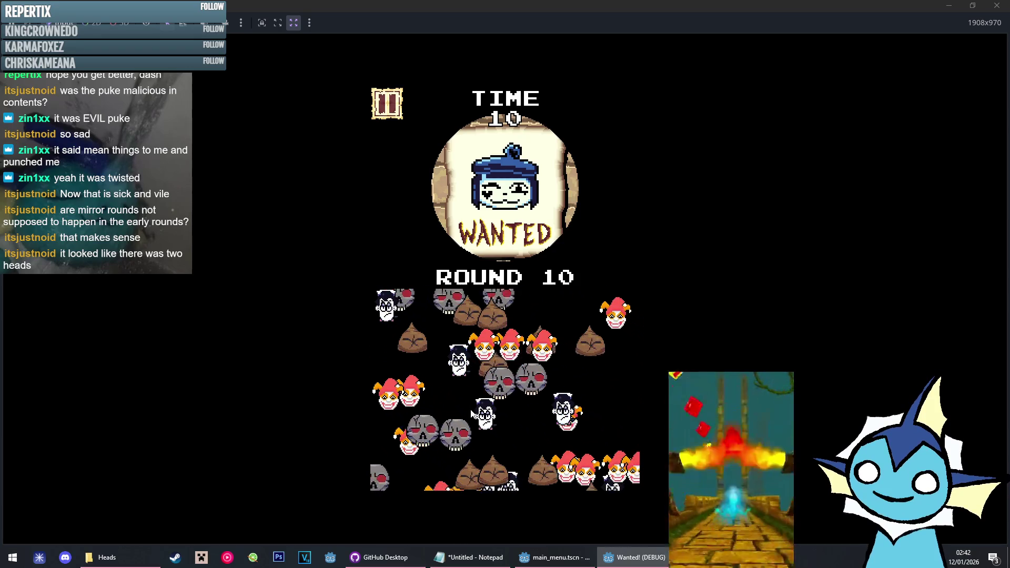
Catch the wanted blue-hat head in round 10, then select the old Notepad notes
{"action": "left_click", "coordinate": [473, 409]}
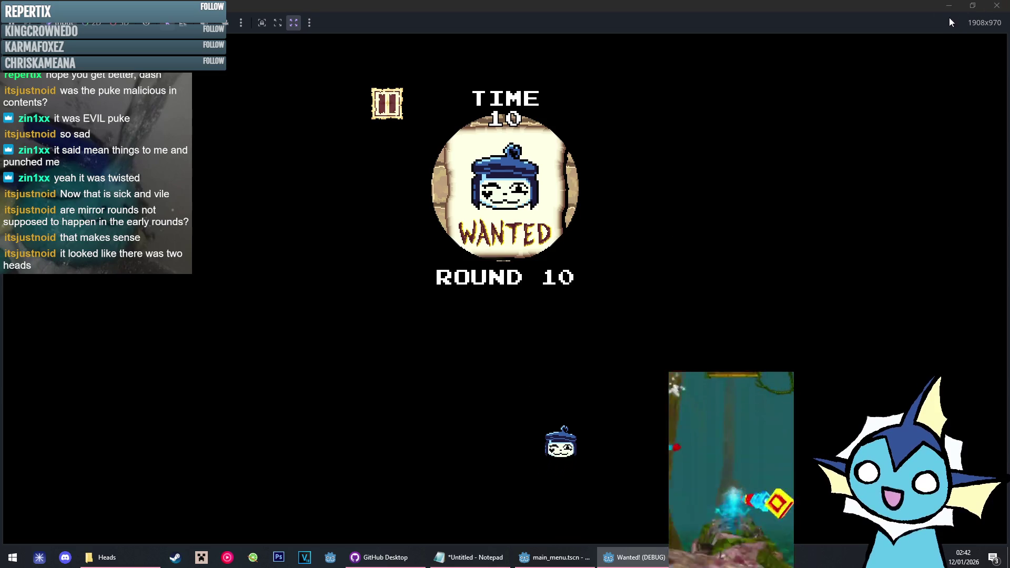
{"action": "left_click", "coordinate": [469, 557]}
{"action": "key", "text": "ctrl+a"}
Log 'round 10 needs mirror' in Notepad and skip the game ahead to round 30, noting rounds
{"action": "type", "text": "round 10 needs mirr"}
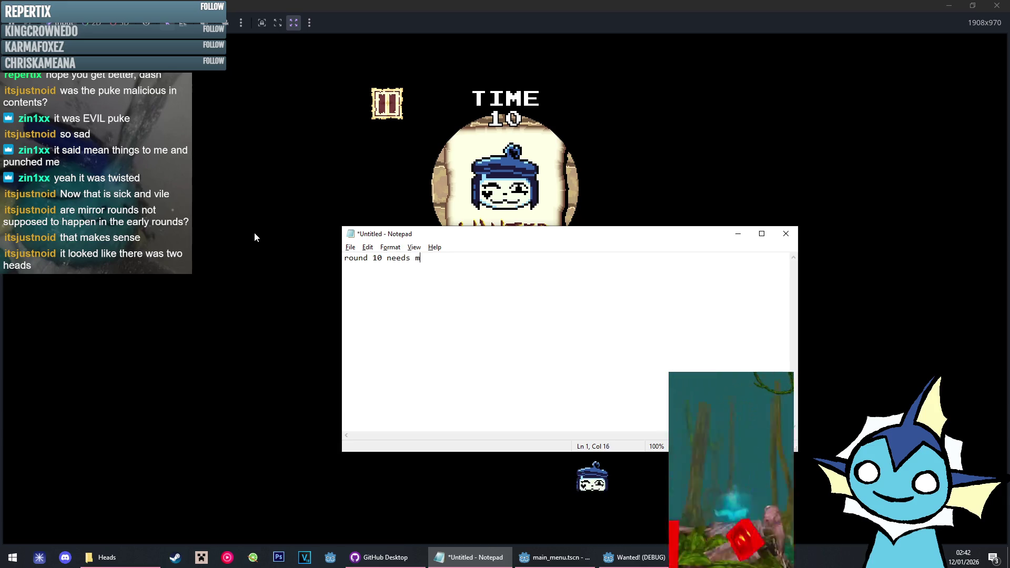
{"action": "key", "text": "alt+Tab"}
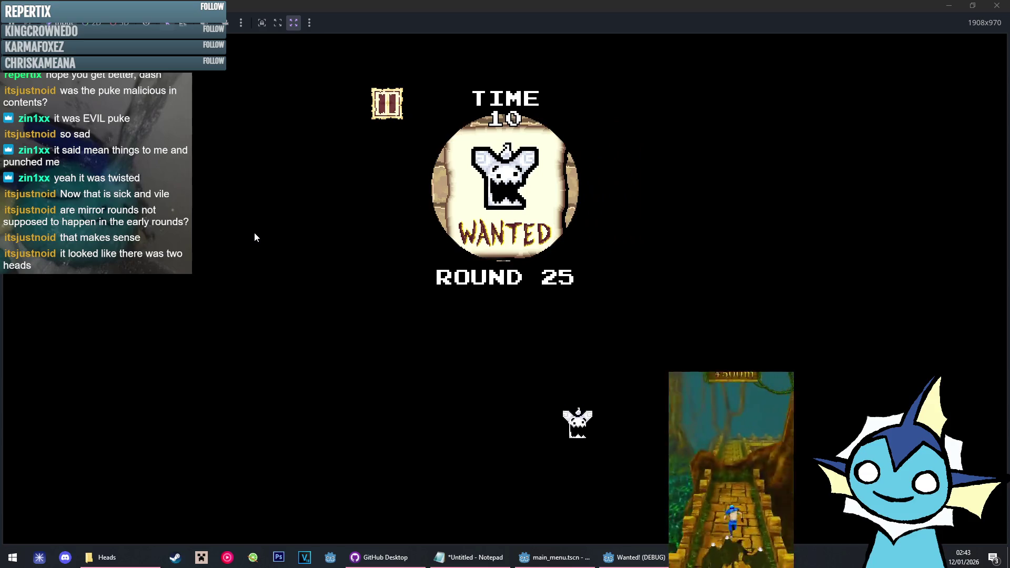
{"action": "key", "text": "alt+Tab"}
{"action": "key", "text": "Return"}
{"action": "type", "text": "round"}
{"action": "key", "text": "alt+Tab"}
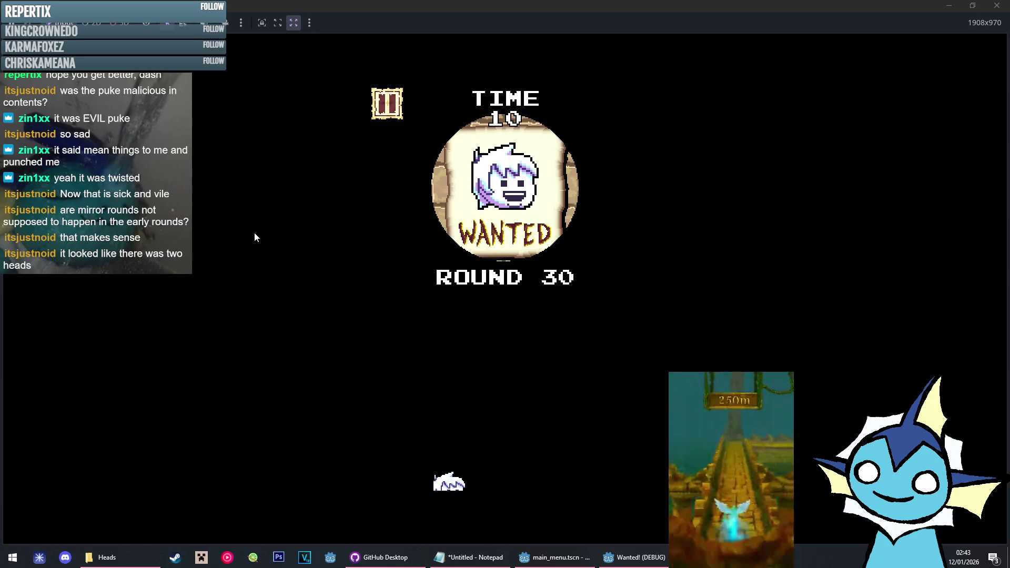
{"action": "key", "text": "alt+Tab"}
{"action": "type", "text": "round"}
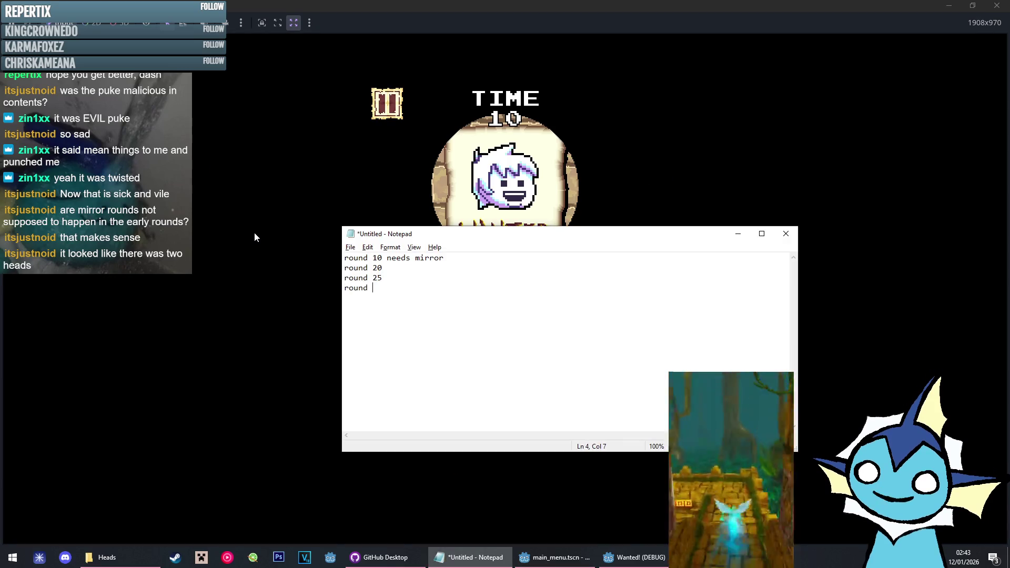
{"action": "key", "text": "alt+Tab"}
Skip through rounds 35 to 55 with the debug key, logging rounds 35 and 55 in Notepad
{"action": "key", "text": "Up"}
{"action": "key", "text": "Up"}
{"action": "key", "text": "Up"}
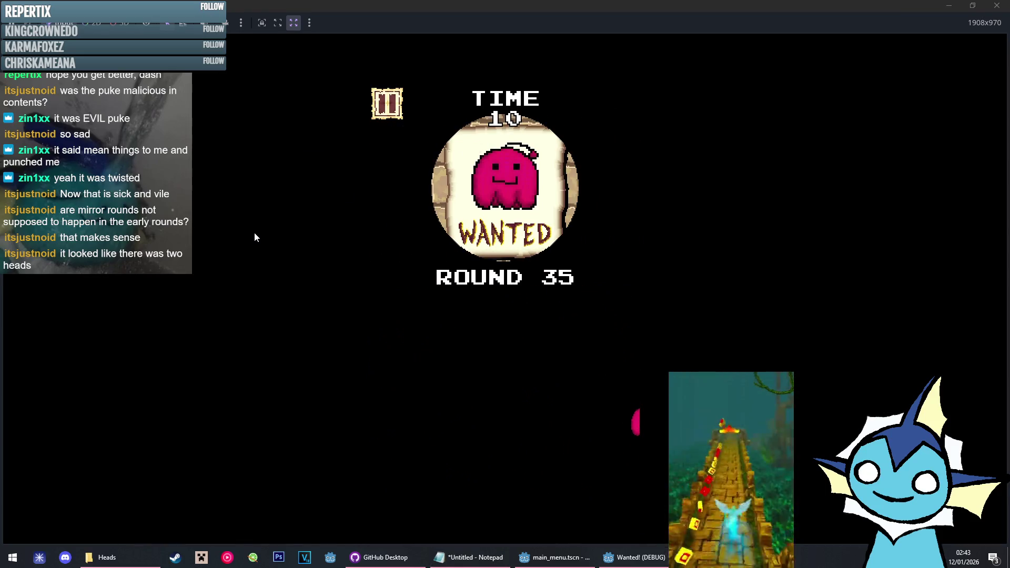
{"action": "key", "text": "alt+Tab"}
{"action": "type", "text": "round 35"}
{"action": "key", "text": "alt+Tab"}
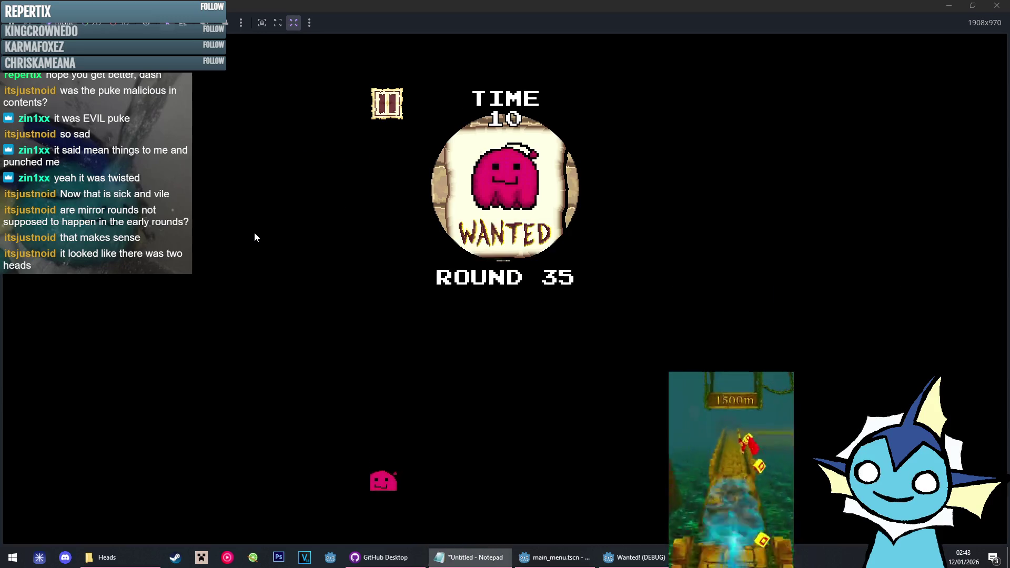
{"action": "key", "text": "Up"}
{"action": "key", "text": "Up"}
{"action": "key", "text": "Up"}
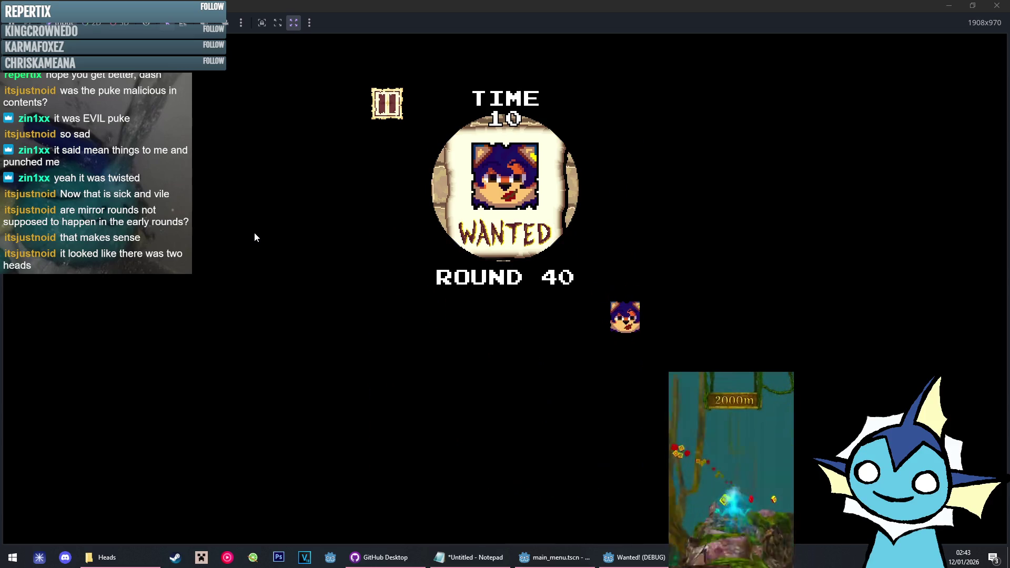
{"action": "key", "text": "alt+Tab"}
{"action": "key", "text": "alt+Tab"}
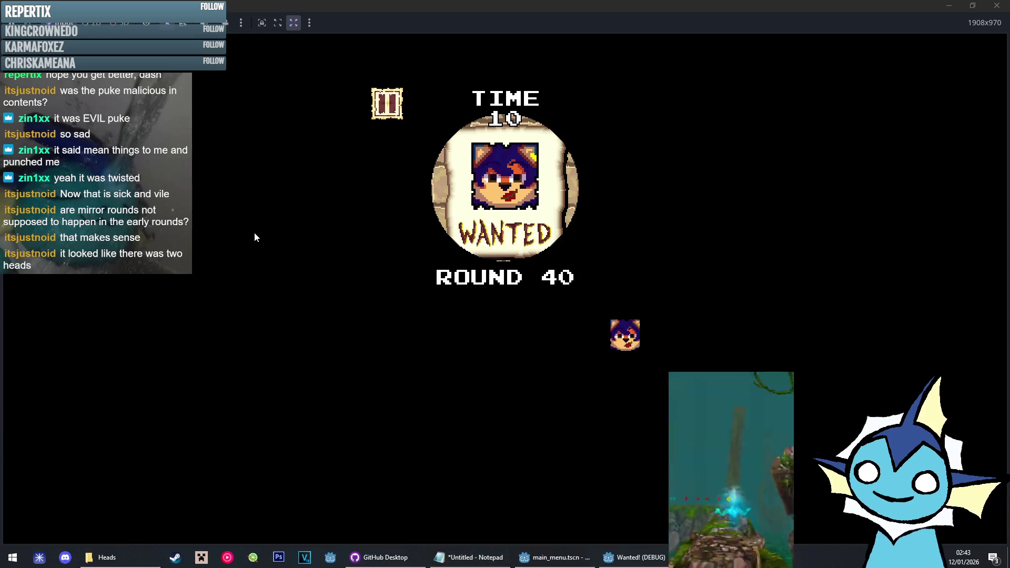
{"action": "key", "text": "Up"}
{"action": "key", "text": "Up"}
{"action": "key", "text": "Up"}
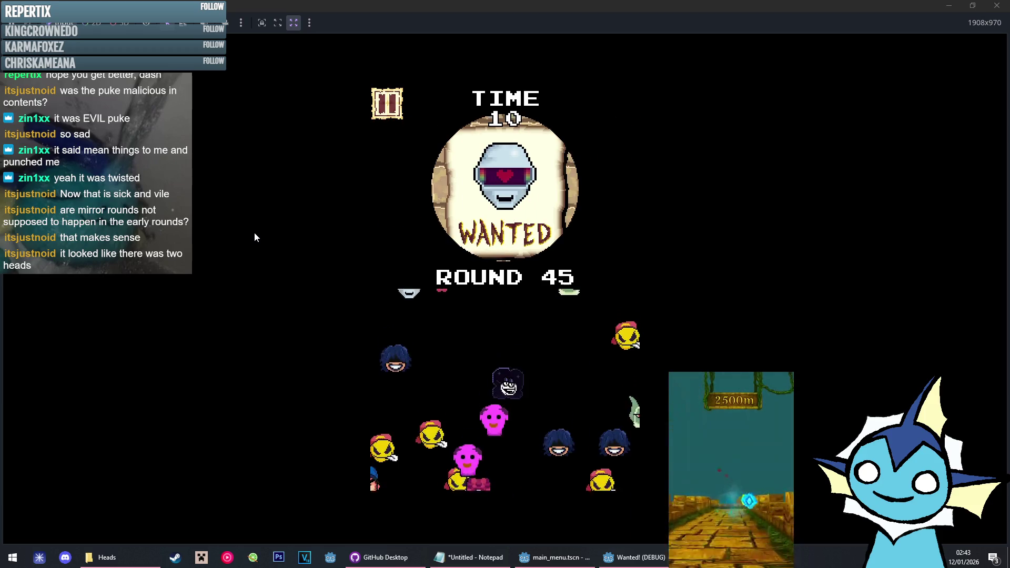
{"action": "key", "text": "Up"}
{"action": "key", "text": "Up"}
{"action": "key", "text": "Up"}
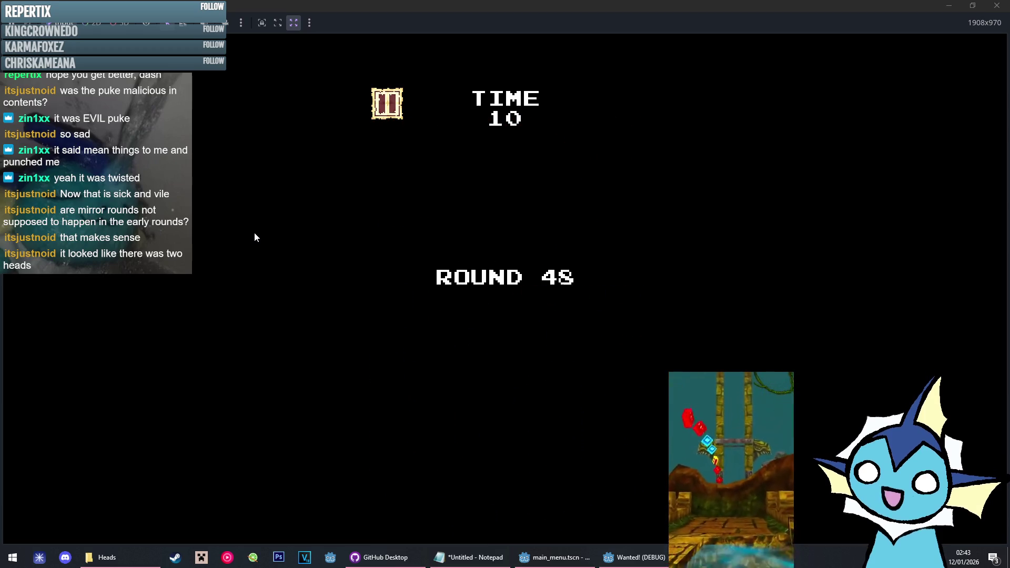
{"action": "key", "text": "Up"}
{"action": "key", "text": "Up"}
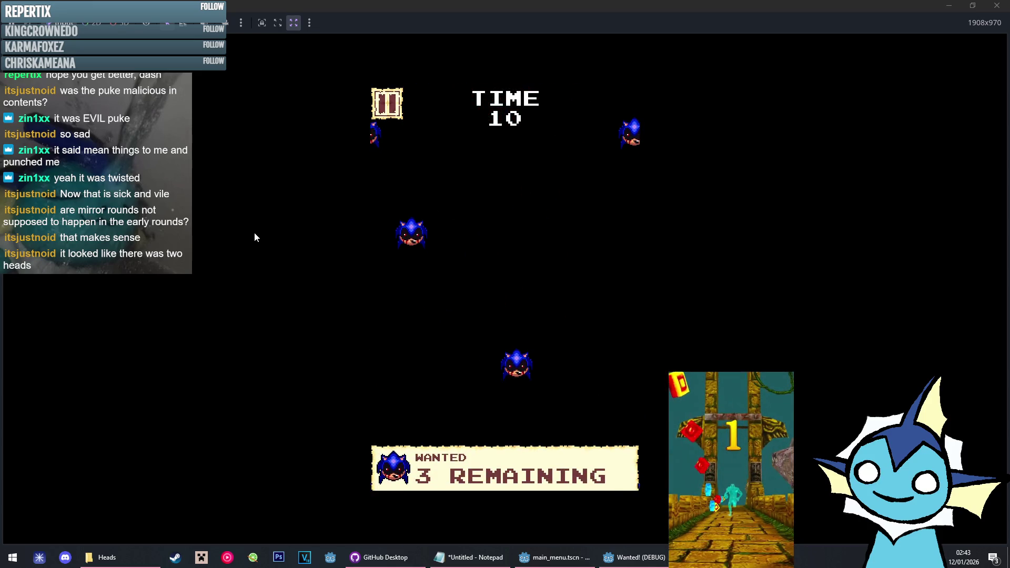
{"action": "key", "text": "Up"}
{"action": "key", "text": "Up"}
{"action": "key", "text": "Up"}
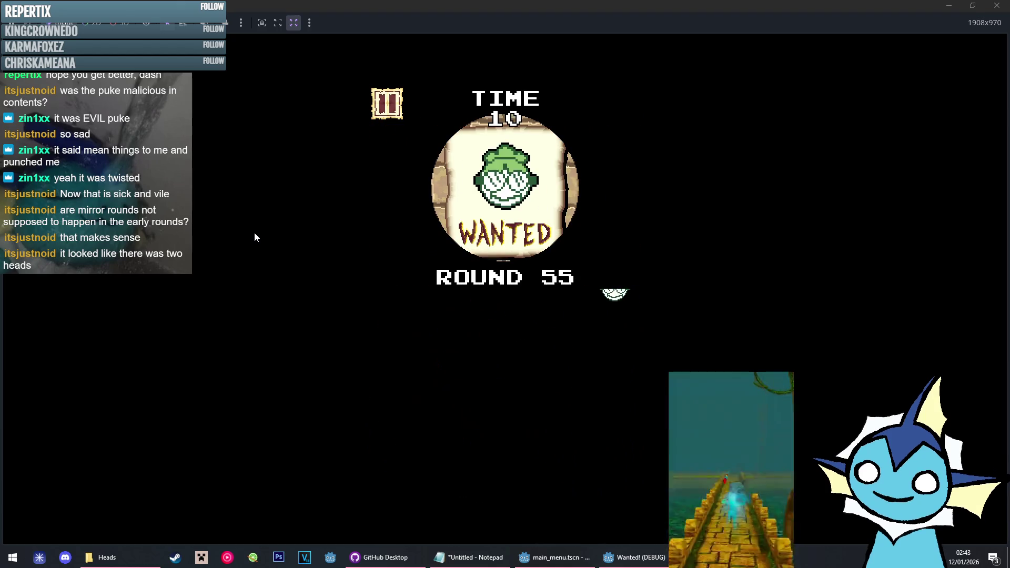
{"action": "key", "text": "alt+Tab"}
{"action": "type", "text": "ro"}
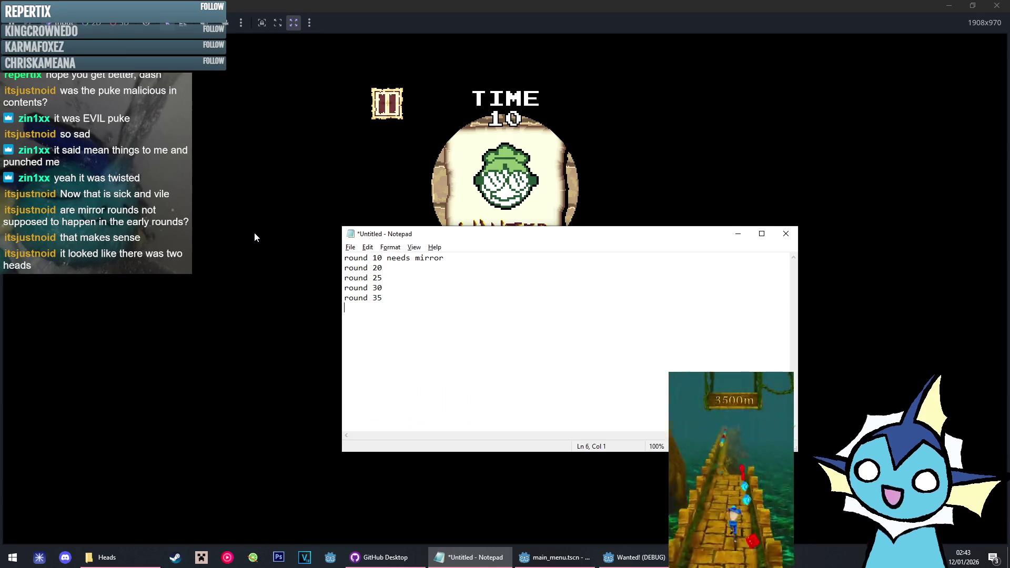
{"action": "type", "text": "und 55"}
{"action": "key", "text": "alt+Tab"}
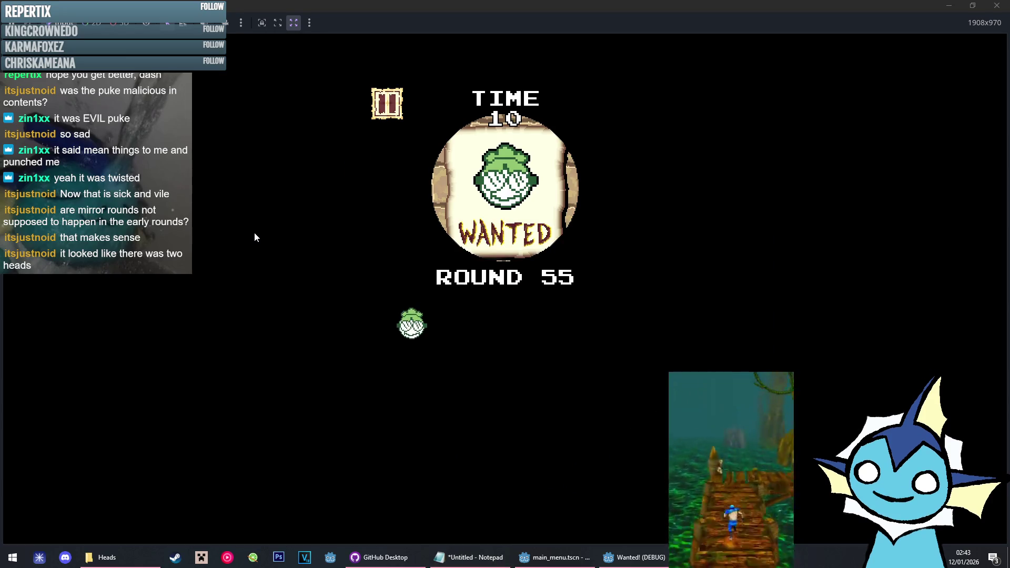
Skip on to round 80, quit to the main menu, and move Notepad aside
{"action": "key", "text": "Up"}
{"action": "key", "text": "Up"}
{"action": "key", "text": "Up"}
{"action": "key", "text": "Up"}
{"action": "key", "text": "Up"}
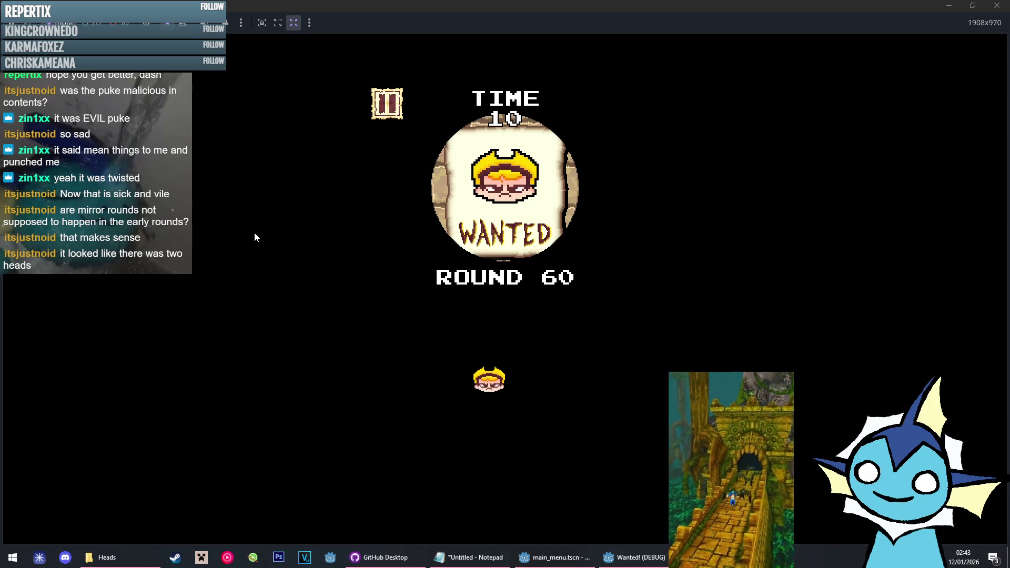
{"action": "key", "text": "Up"}
{"action": "key", "text": "Up"}
{"action": "key", "text": "Up"}
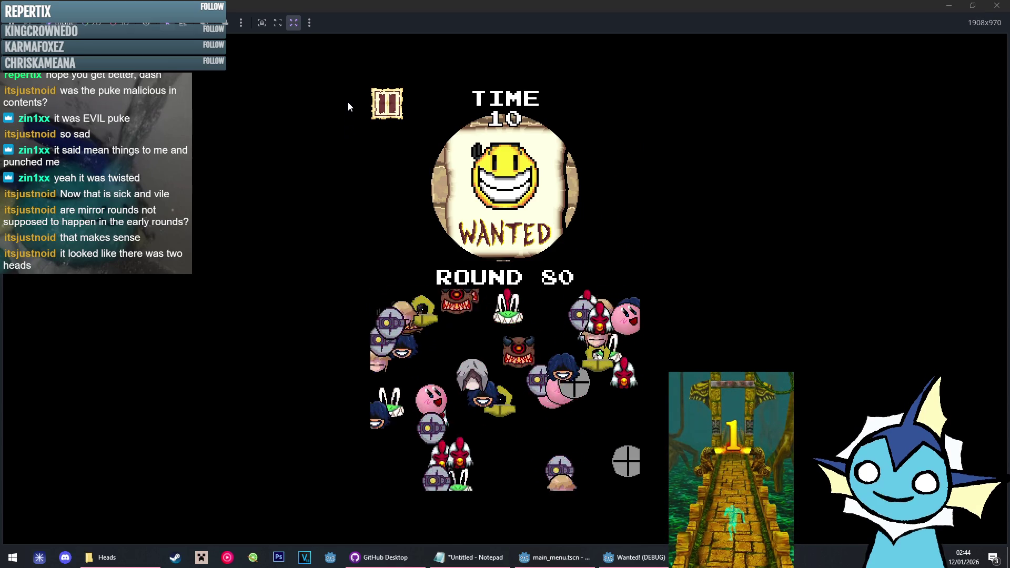
{"action": "left_click", "coordinate": [387, 104]}
{"action": "left_click", "coordinate": [505, 413]}
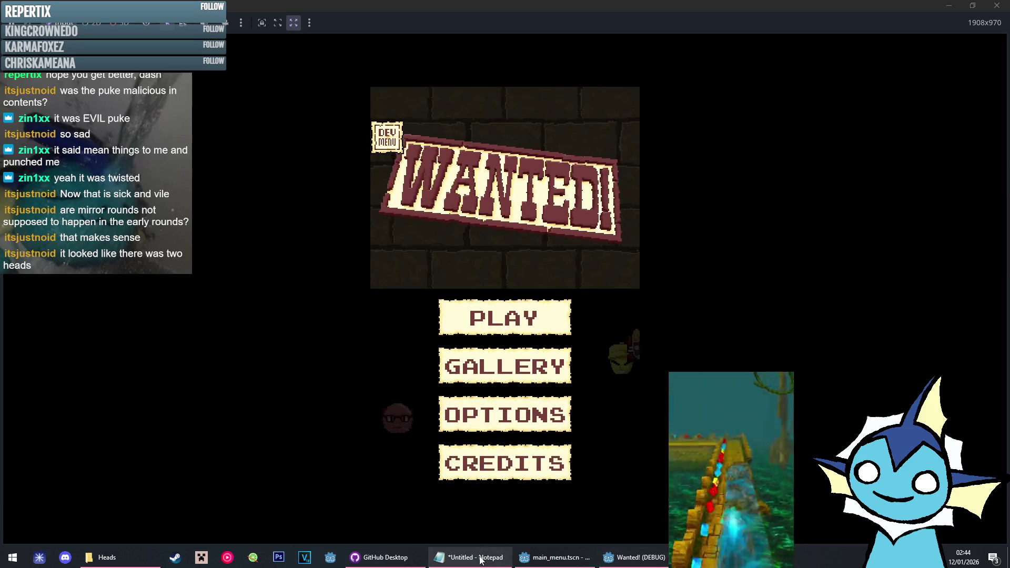
{"action": "left_click", "coordinate": [481, 559]}
{"action": "mouse_move", "coordinate": [411, 241]}
{"action": "left_mouse_down"}
{"action": "mouse_move", "coordinate": [527, 216]}
{"action": "mouse_move", "coordinate": [604, 155]}
{"action": "mouse_move", "coordinate": [727, 209]}
{"action": "mouse_move", "coordinate": [1009, 173]}
{"action": "left_mouse_up"}
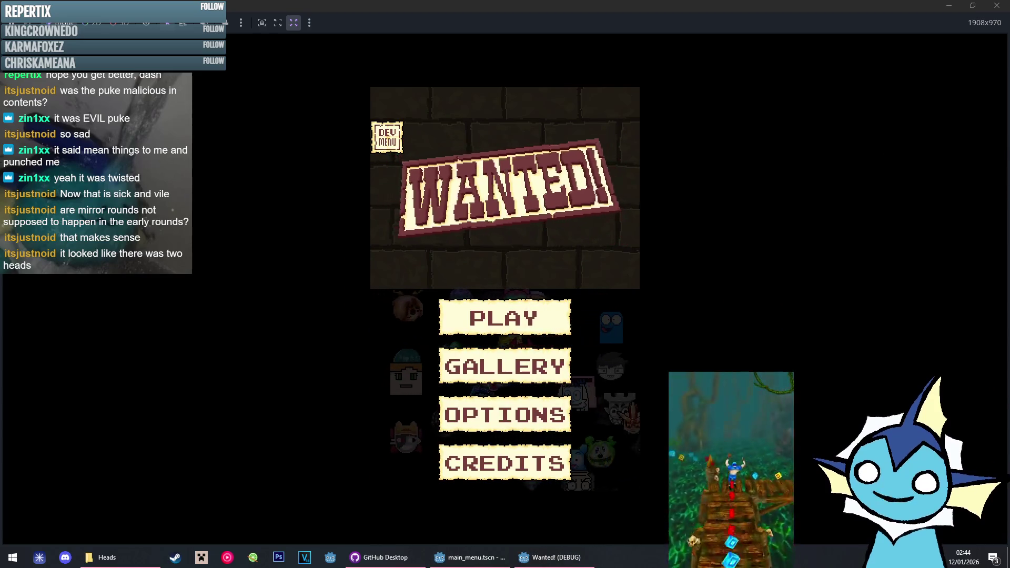
{"action": "left_click", "coordinate": [471, 559]}
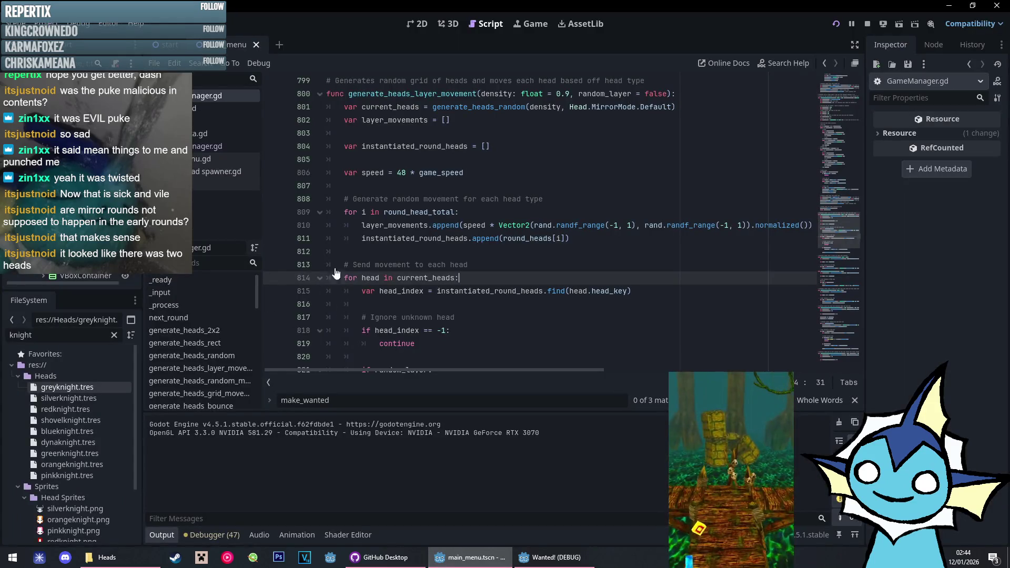
Go from next_round's round 10 call to generate_heads_layer_movement and place the caret after the random head index line
{"action": "left_click", "coordinate": [248, 316]}
{"action": "scroll", "coordinate": [847, 159], "scroll_direction": "down", "scroll_amount": 5}
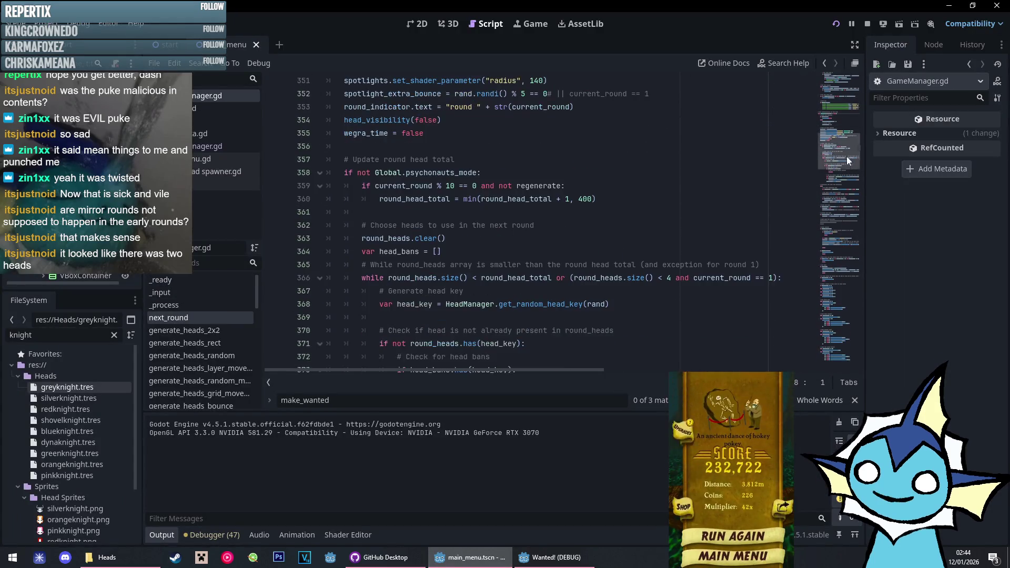
{"action": "scroll", "coordinate": [847, 159], "scroll_direction": "down", "scroll_amount": 15}
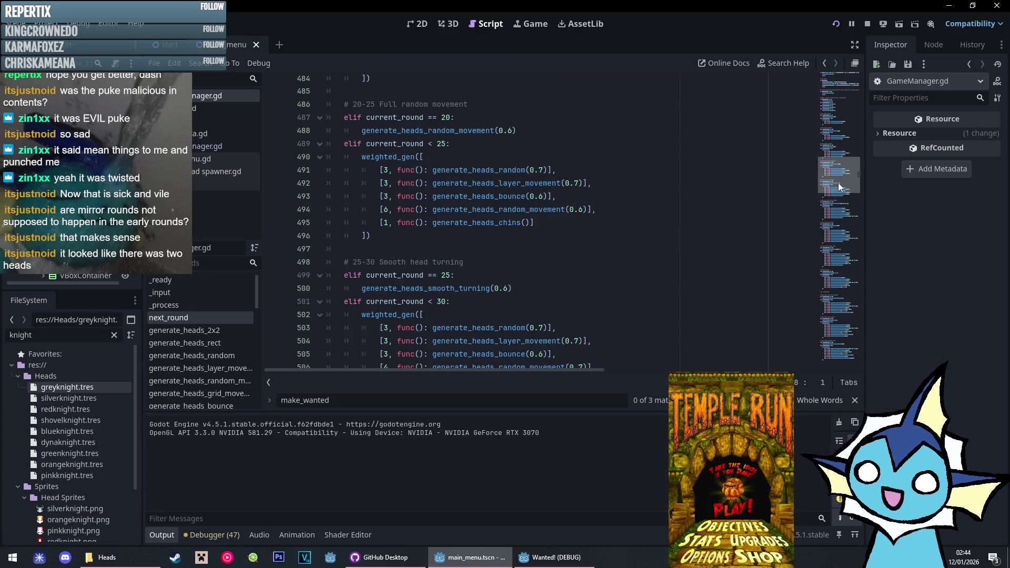
{"action": "scroll", "coordinate": [446, 208], "scroll_direction": "up", "scroll_amount": 9}
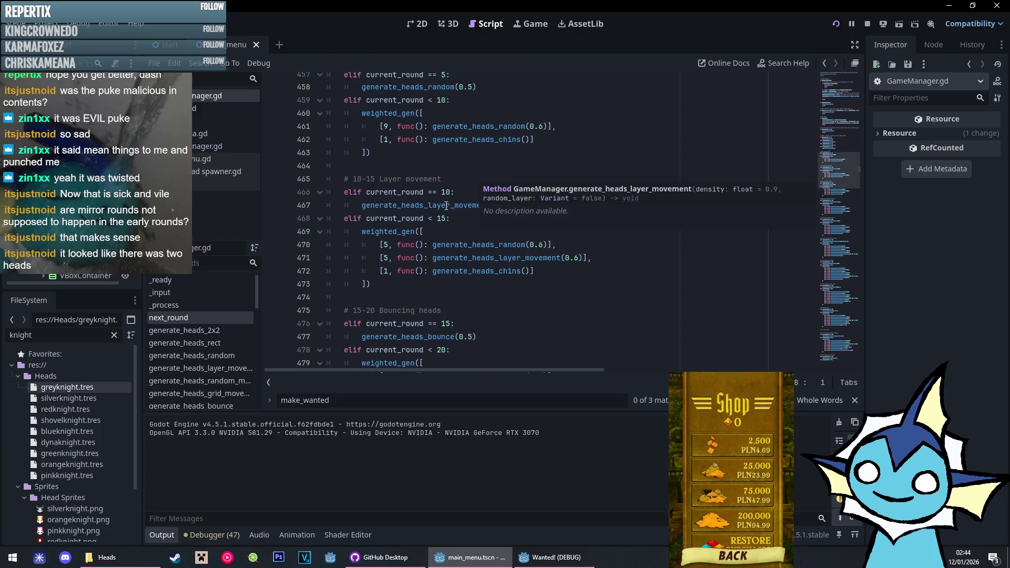
{"action": "left_click", "coordinate": [446, 206]}
{"action": "left_click", "coordinate": [471, 210], "text": "ctrl"}
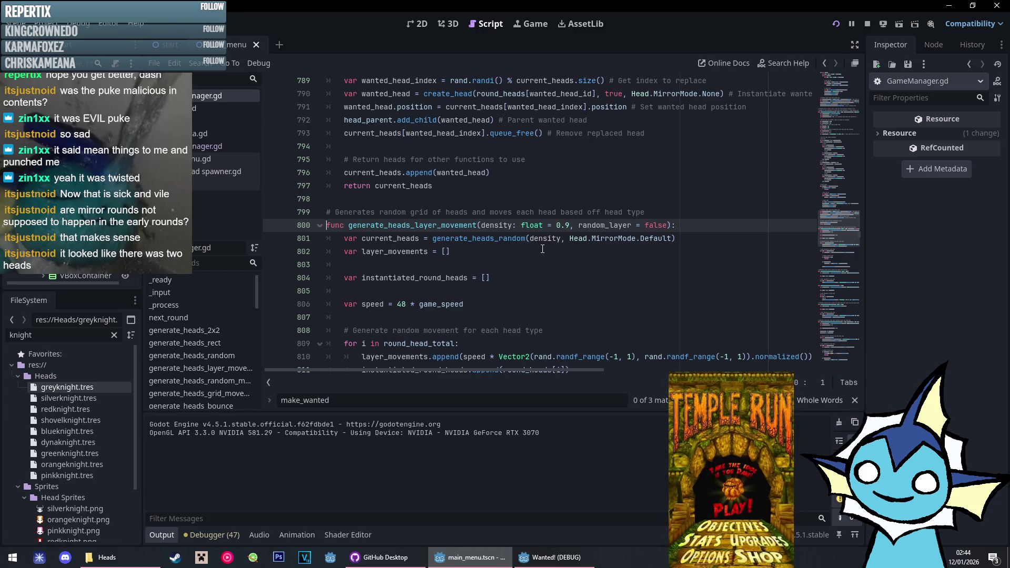
{"action": "scroll", "coordinate": [542, 249], "scroll_direction": "down", "scroll_amount": 7}
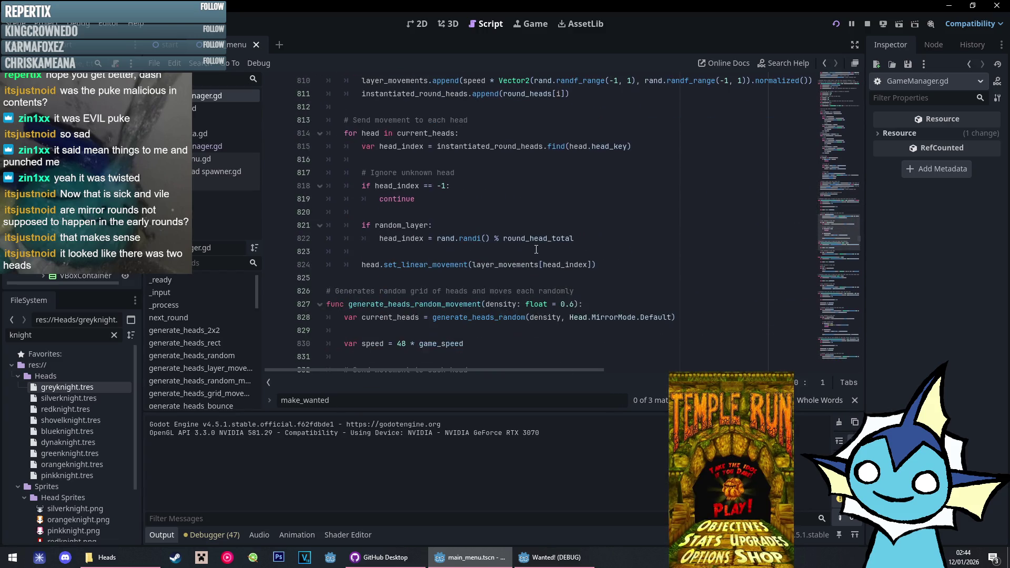
{"action": "scroll", "coordinate": [537, 249], "scroll_direction": "up", "scroll_amount": 4}
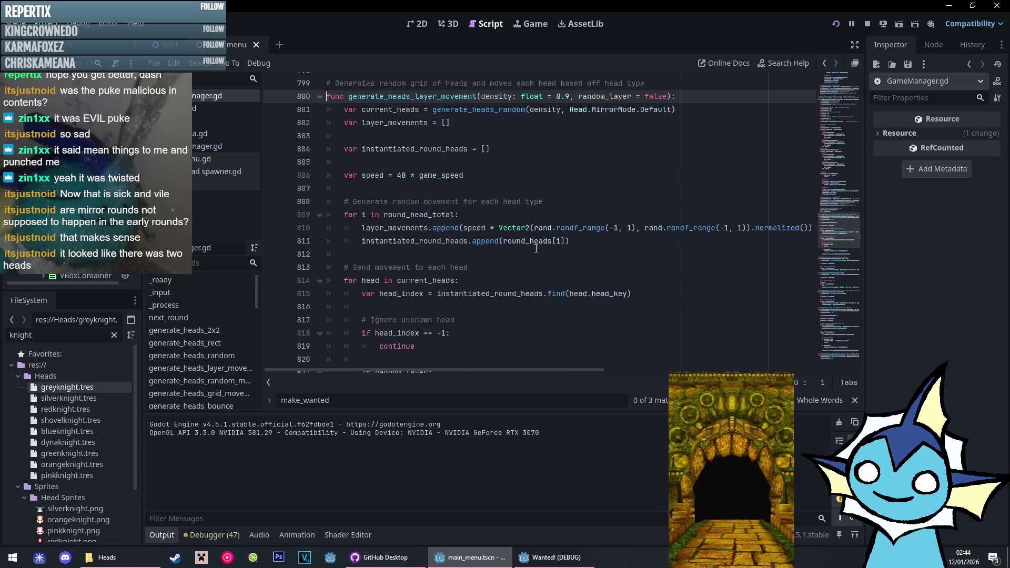
{"action": "scroll", "coordinate": [536, 249], "scroll_direction": "down", "scroll_amount": 4}
{"action": "scroll", "coordinate": [536, 249], "scroll_direction": "up", "scroll_amount": 2}
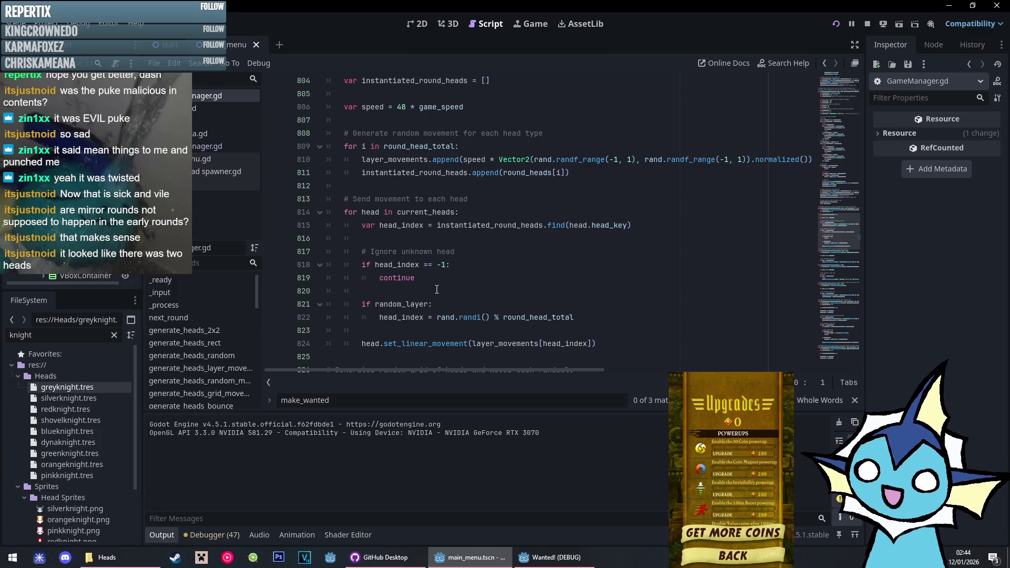
{"action": "left_click", "coordinate": [475, 280]}
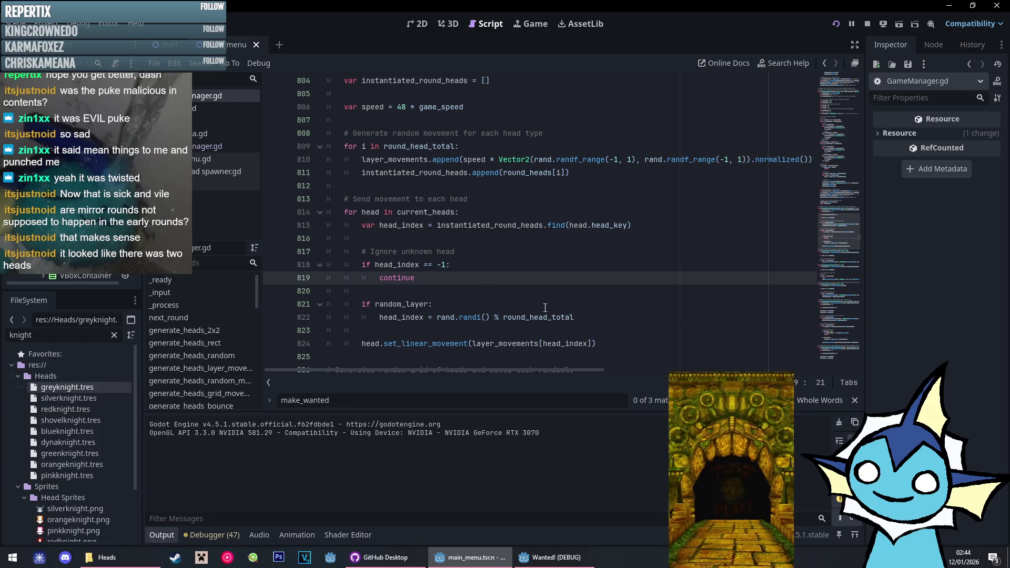
{"action": "scroll", "coordinate": [510, 293], "scroll_direction": "up", "scroll_amount": 2}
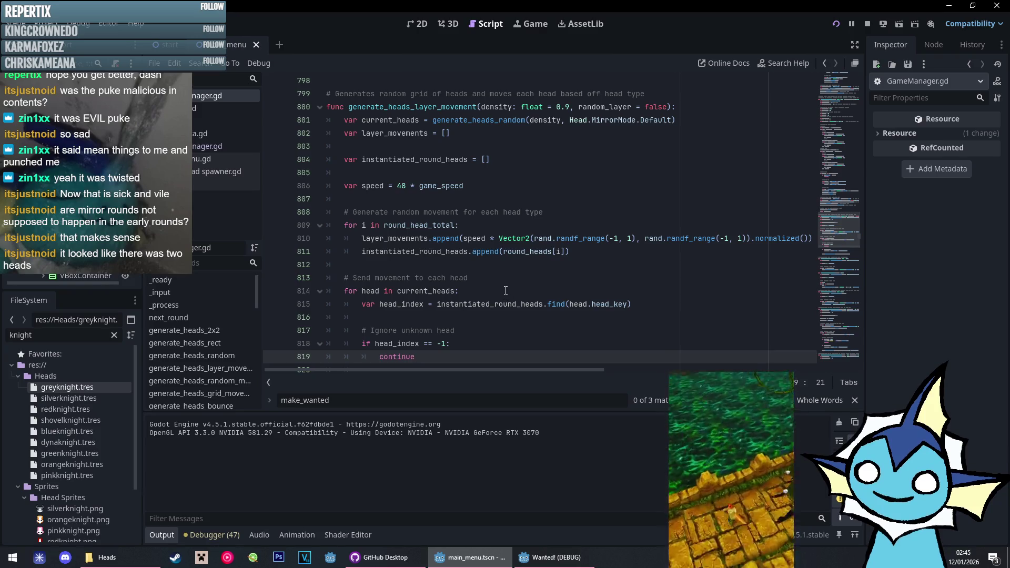
{"action": "scroll", "coordinate": [506, 291], "scroll_direction": "down", "scroll_amount": 4}
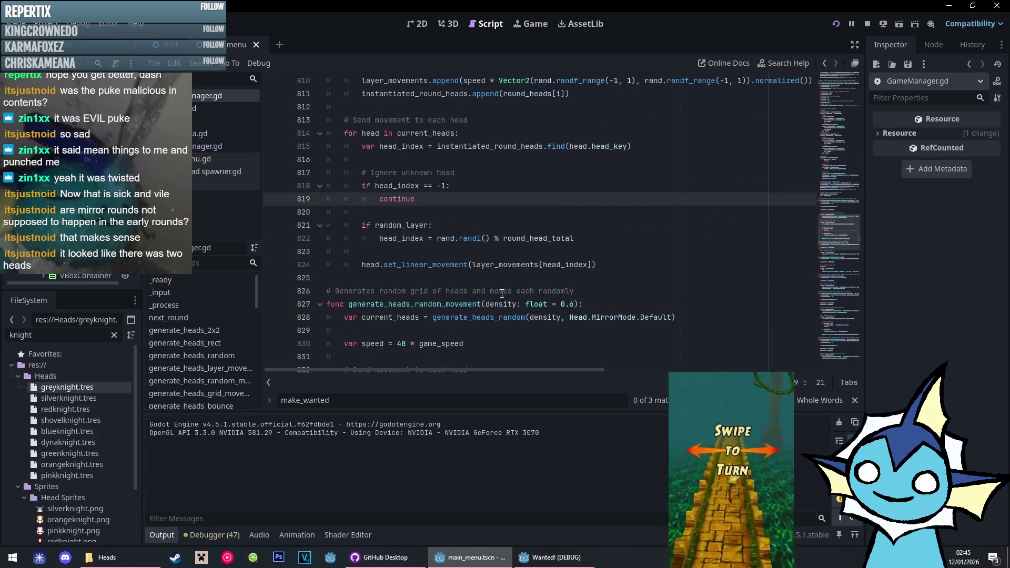
{"action": "left_click", "coordinate": [597, 240]}
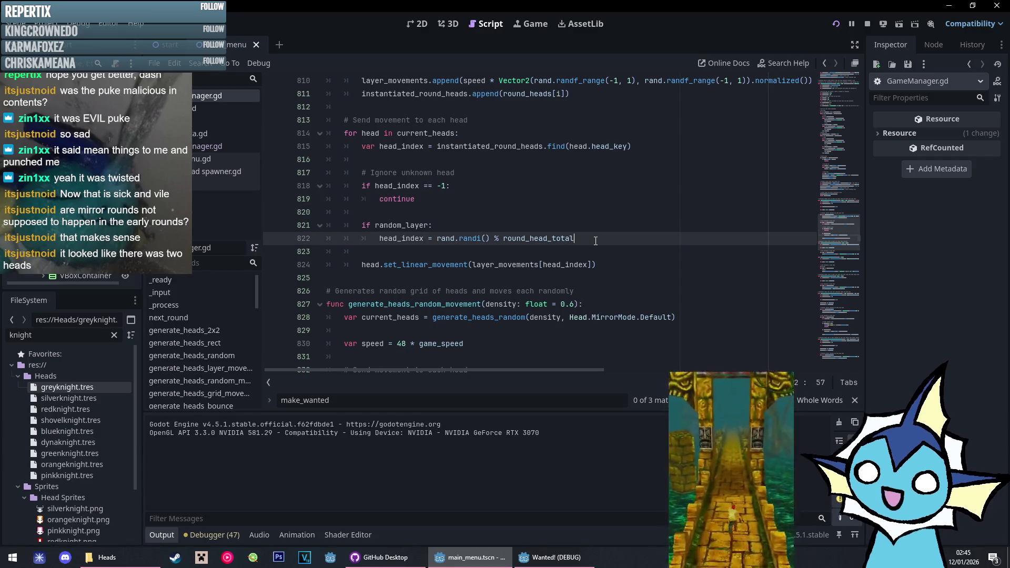
Add 'if head.is_wanted:' calling head.make_wanted(Head.MirrorMode.Default) after the random index line
{"action": "key", "text": "Return"}
{"action": "key", "text": "Return"}
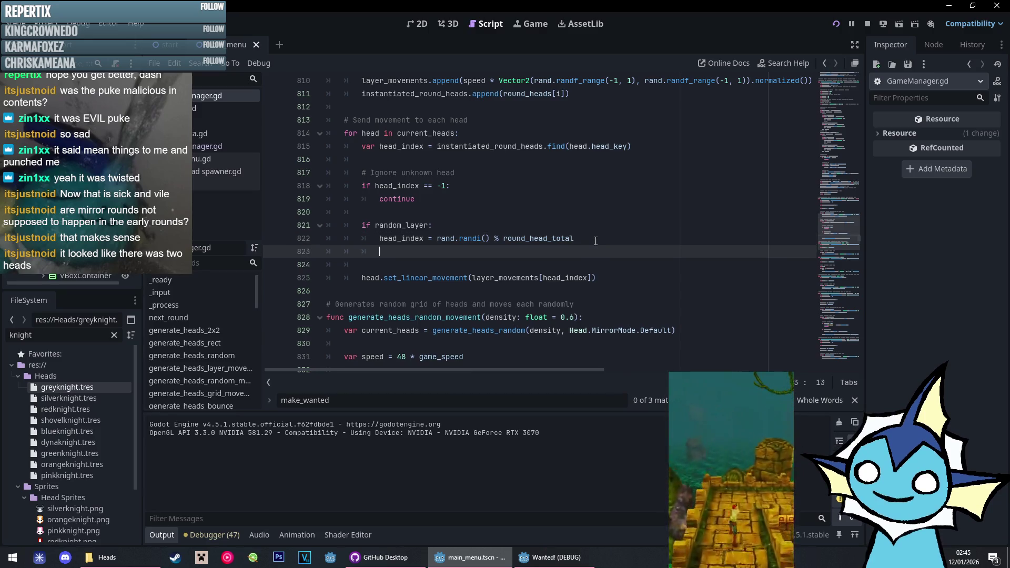
{"action": "key", "text": "BackSpace"}
{"action": "type", "text": "if head.is_wanted"}
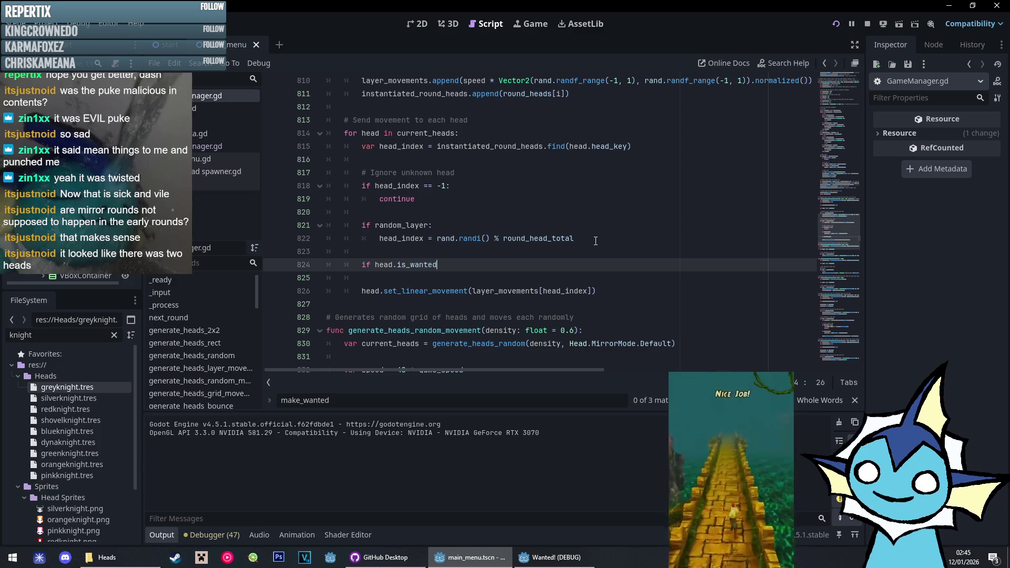
{"action": "type", "text": ":"}
{"action": "key", "text": "Return"}
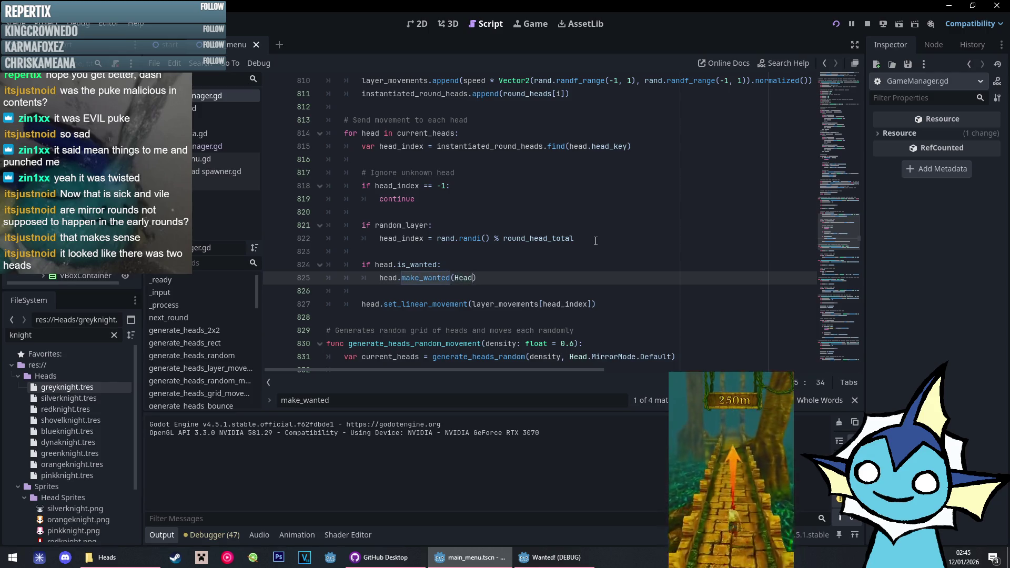
{"action": "type", "text": ".MirrorMode."}
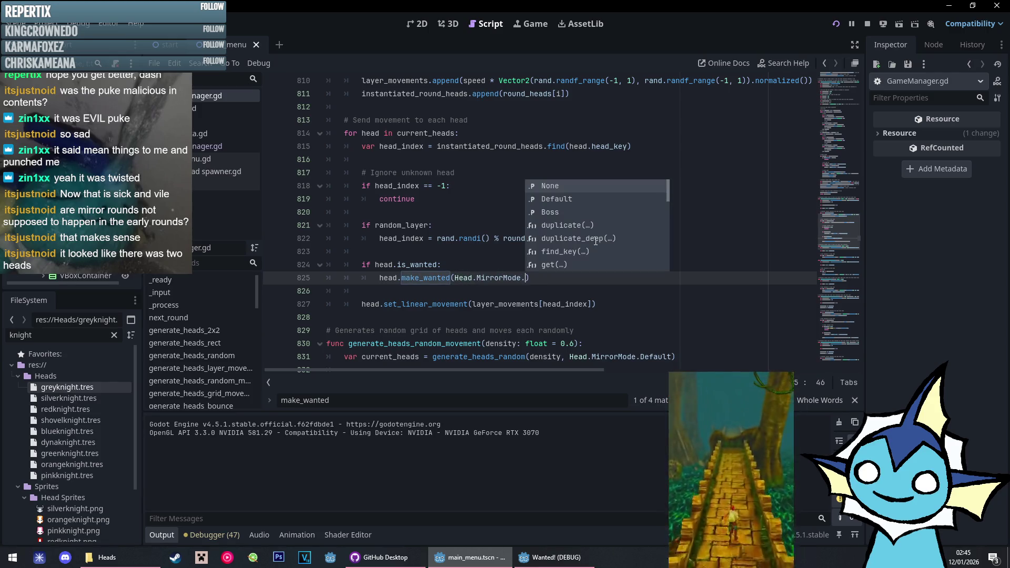
{"action": "key", "text": "Down"}
{"action": "key", "text": "Return"}
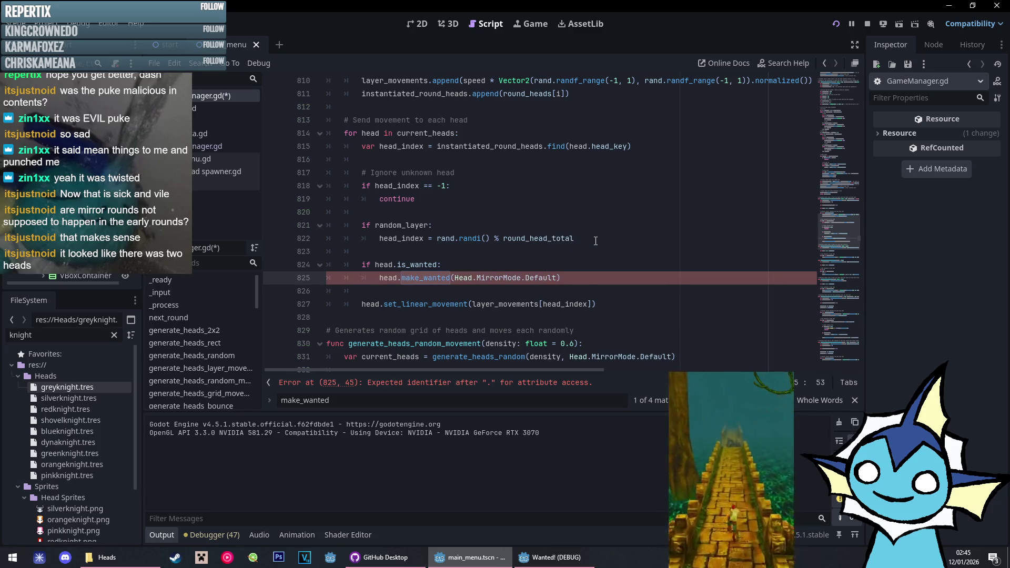
Select the new make_wanted line and save GameManager.gd
{"action": "left_click_drag", "start_coordinate": [585, 282], "coordinate": [384, 281]}
{"action": "key", "text": "ctrl+s"}
{"action": "scroll", "coordinate": [482, 256], "scroll_direction": "up", "scroll_amount": 3}
{"action": "scroll", "coordinate": [482, 256], "scroll_direction": "down", "scroll_amount": 2}
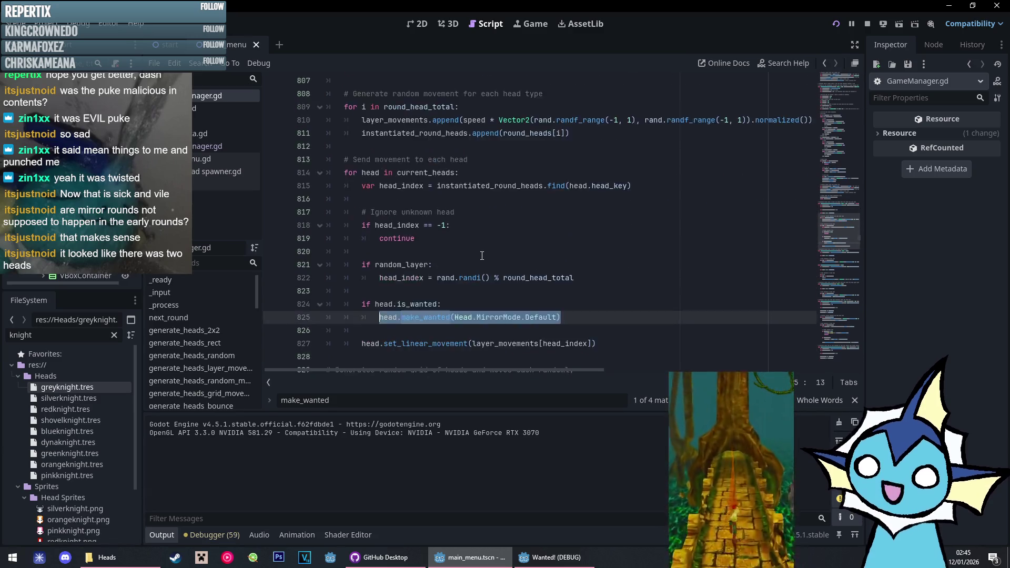
{"action": "scroll", "coordinate": [482, 255], "scroll_direction": "down", "scroll_amount": 1}
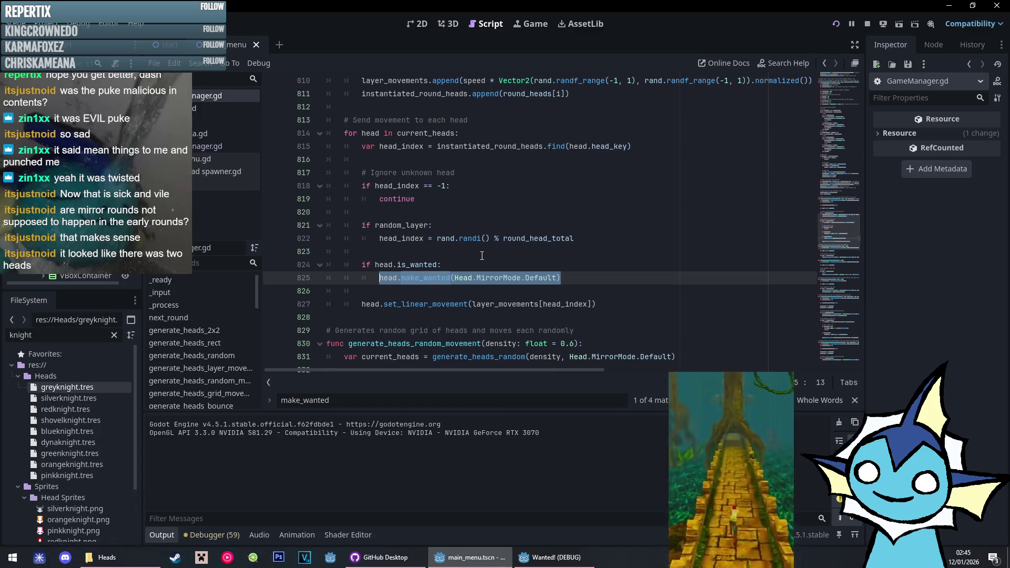
{"action": "scroll", "coordinate": [482, 256], "scroll_direction": "down", "scroll_amount": 6}
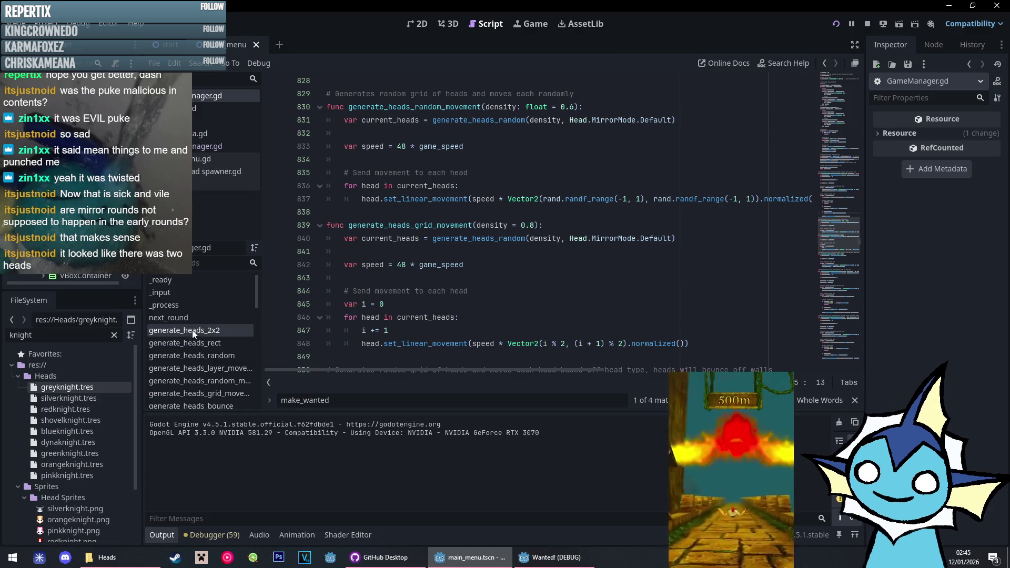
Add the is_wanted check with the make_wanted call inside generate_heads_random_movement's head loop
{"action": "left_click", "coordinate": [220, 318]}
{"action": "scroll", "coordinate": [452, 289], "scroll_direction": "down", "scroll_amount": 5}
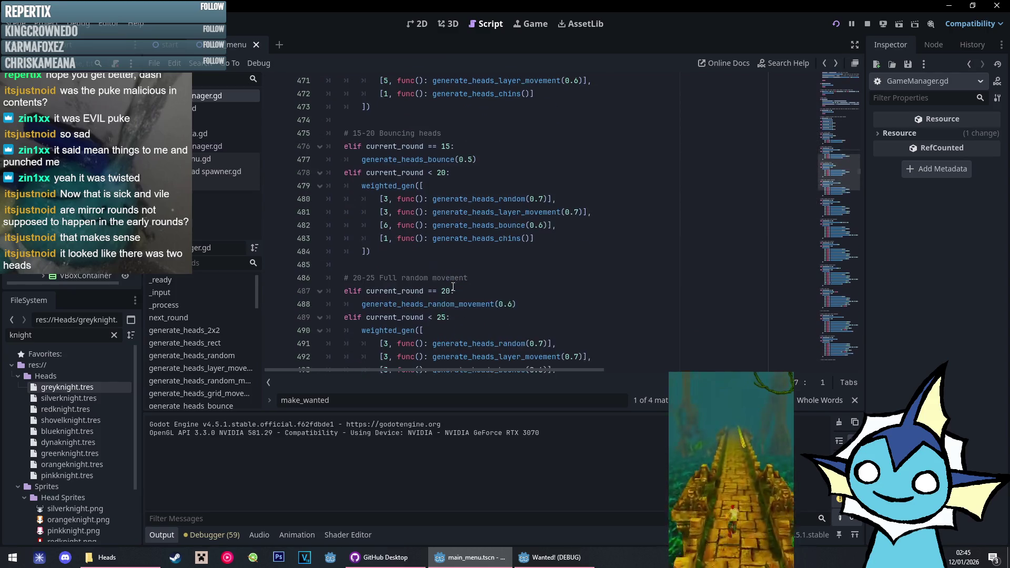
{"action": "left_click", "coordinate": [459, 304], "text": "ctrl"}
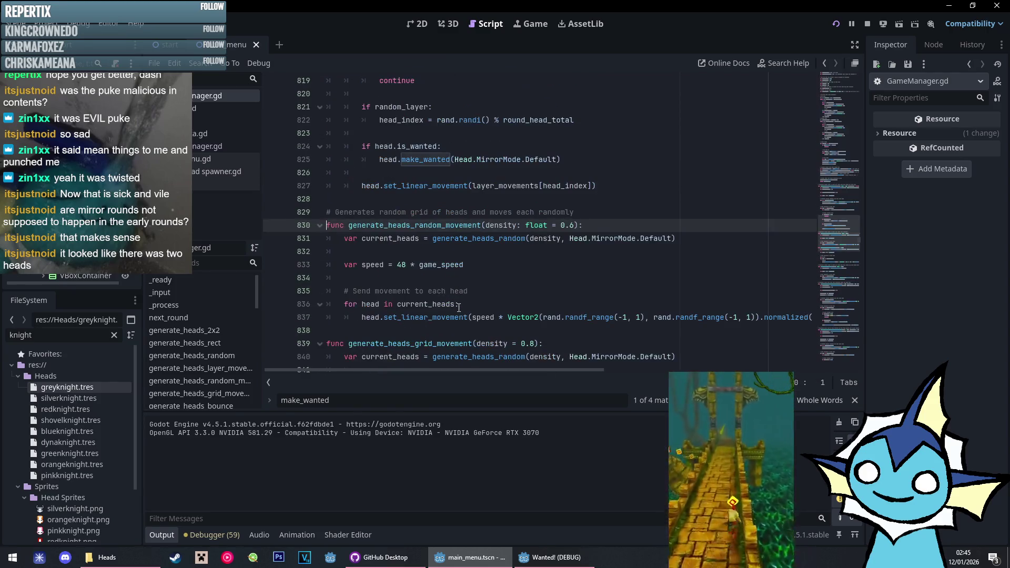
{"action": "scroll", "coordinate": [459, 304], "scroll_direction": "up", "scroll_amount": 1}
{"action": "left_click", "coordinate": [565, 219]}
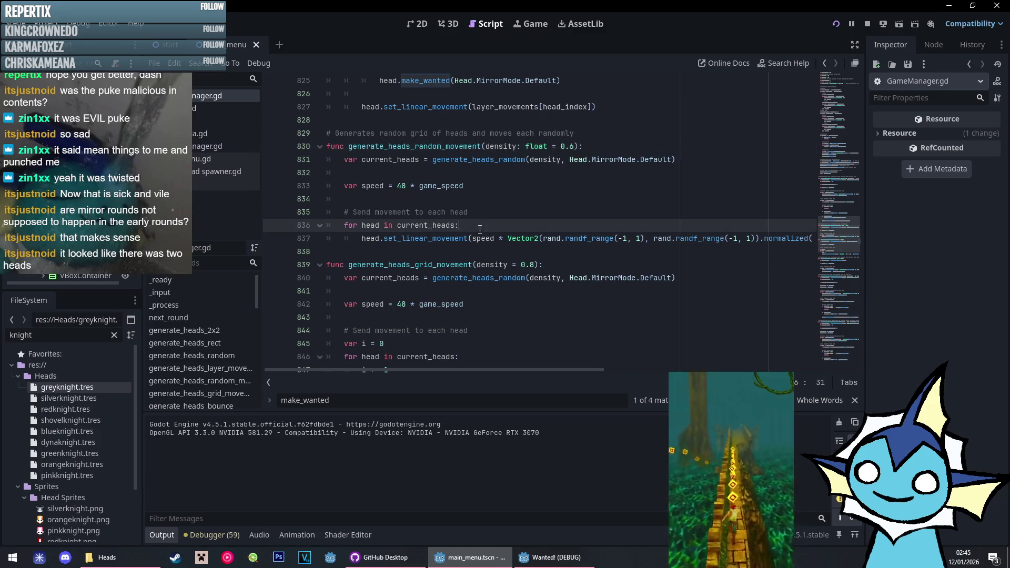
{"action": "key", "text": "Return"}
{"action": "key", "text": "Return"}
{"action": "key", "text": "Up"}
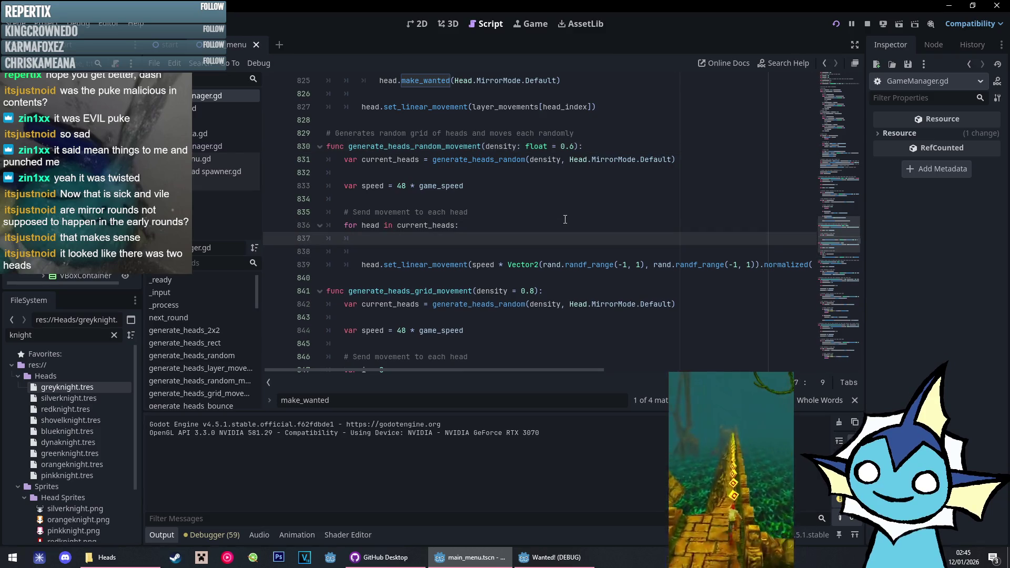
{"action": "type", "text": "ad.is_wanted:"}
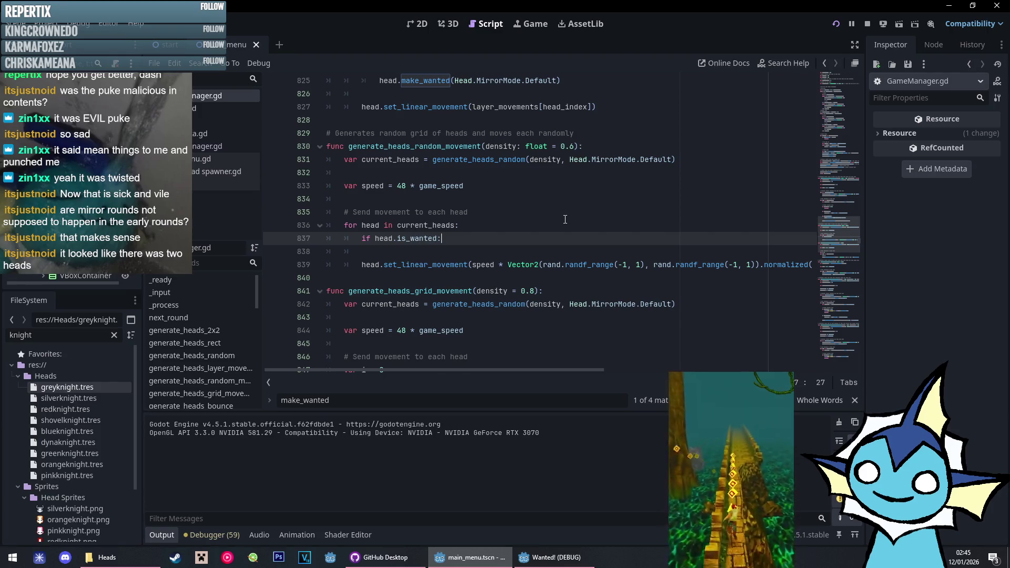
{"action": "key", "text": "Return"}
{"action": "type", "text": "head.make_wanted(Head.MirrorMode.Default)"}
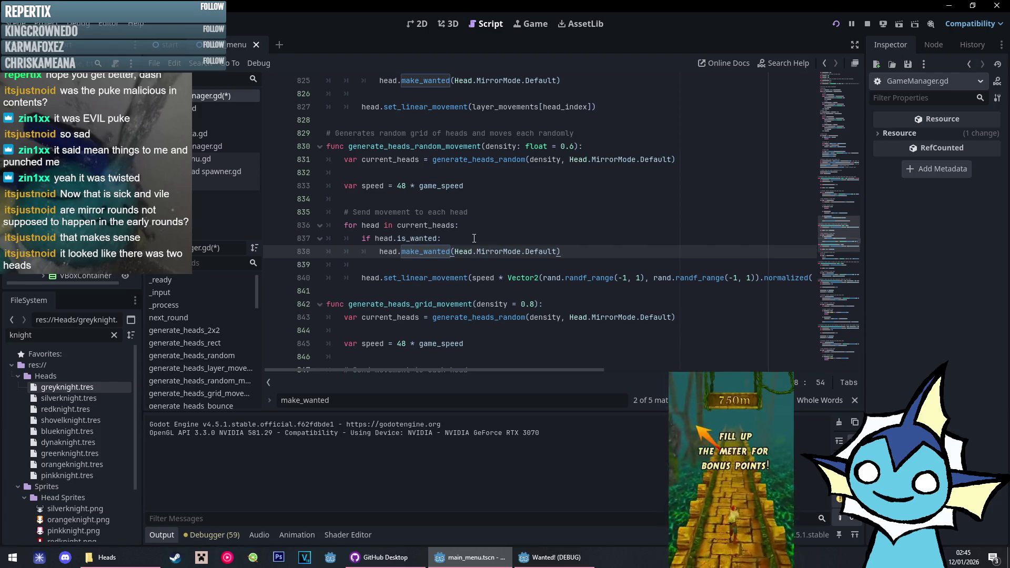
Add the same is_wanted make_wanted check to generate_heads_smooth_turning's head loop
{"action": "key", "text": "alt+Left"}
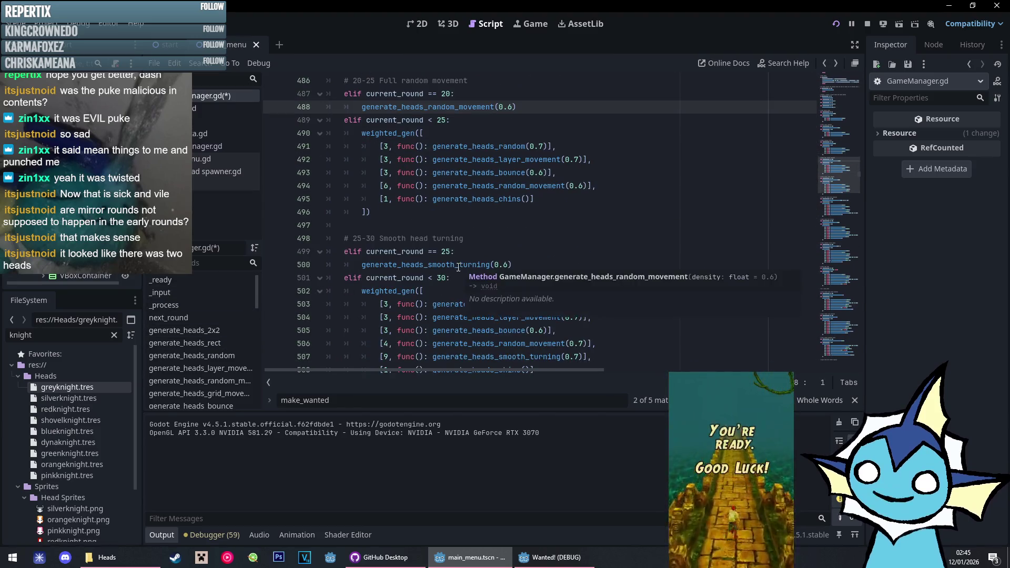
{"action": "left_click", "coordinate": [463, 304], "text": "ctrl"}
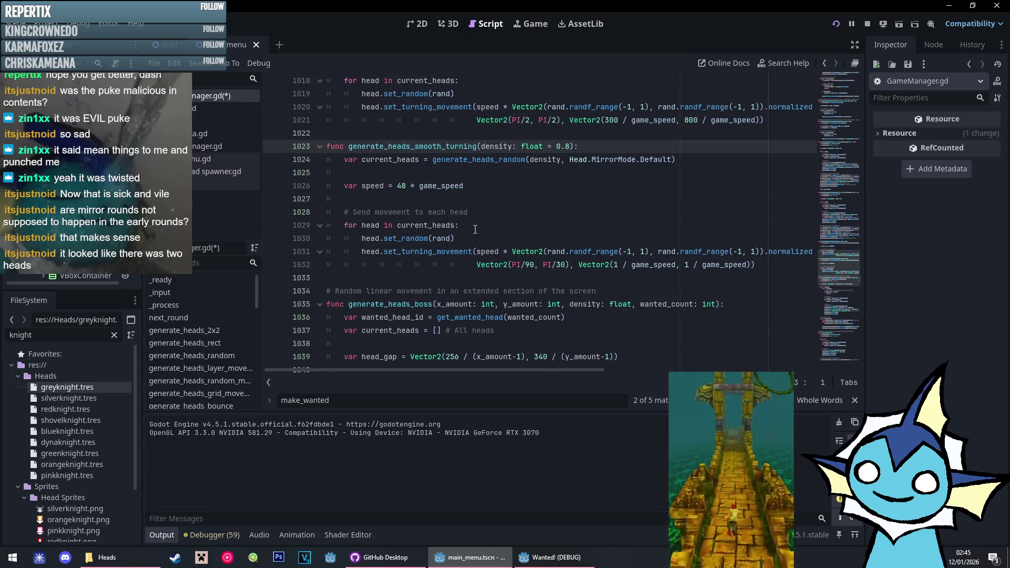
{"action": "left_click", "coordinate": [476, 229]}
{"action": "key", "text": "Return"}
{"action": "key", "text": "Return"}
{"action": "key", "text": "Up"}
{"action": "type", "text": "if head."}
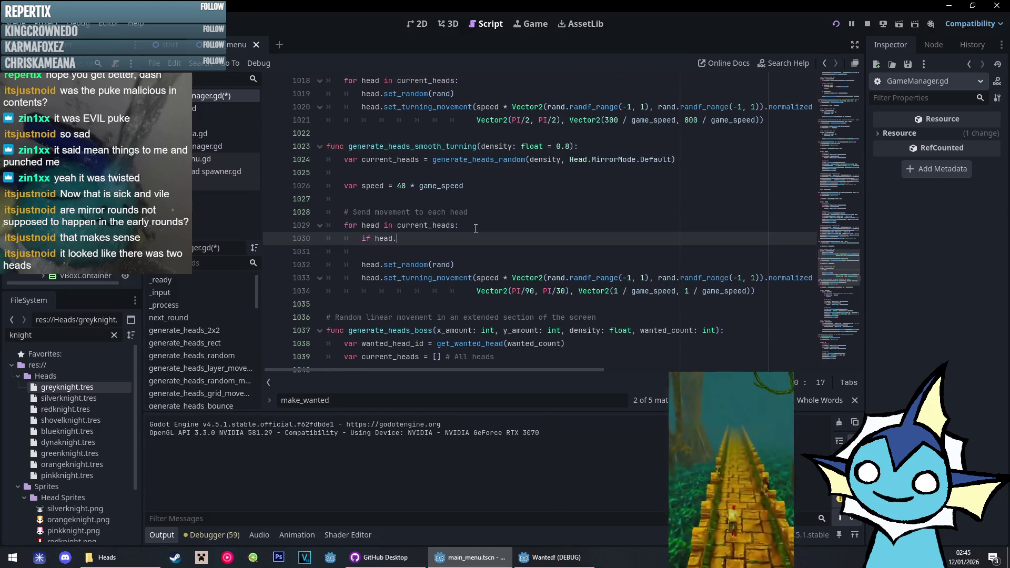
{"action": "type", "text": "is_wanted:"}
{"action": "key", "text": "Return"}
{"action": "type", "text": "head.make_wanted(Head.MirrorMode.Default)"}
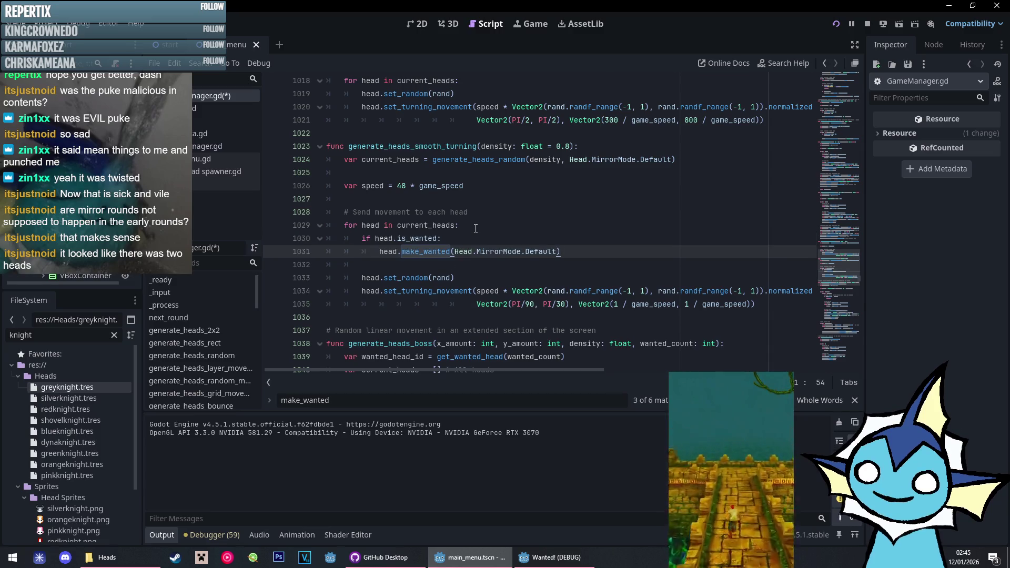
Add the is_wanted make_wanted check after the random layer index in generate_heads_layer_wavy_movement
{"action": "key", "text": "alt+Left"}
{"action": "scroll", "coordinate": [451, 274], "scroll_direction": "down", "scroll_amount": 4}
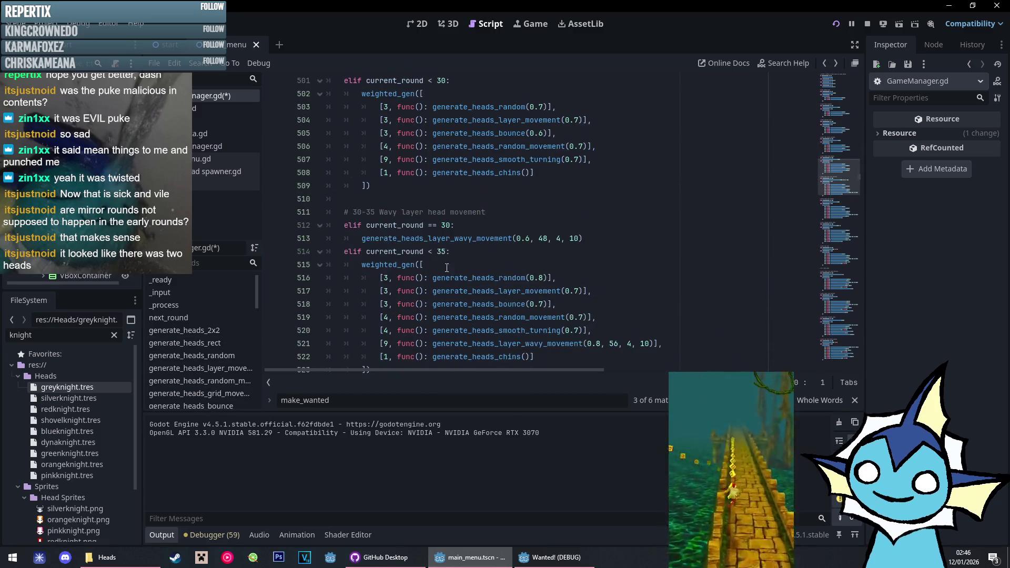
{"action": "left_click", "coordinate": [443, 239]}
{"action": "left_click", "coordinate": [444, 241], "text": "ctrl"}
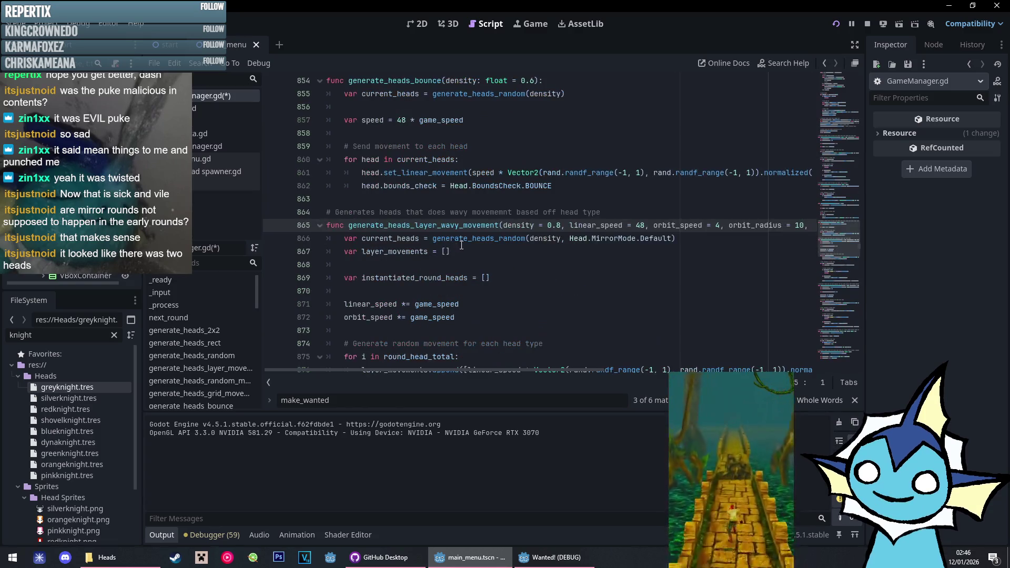
{"action": "scroll", "coordinate": [470, 253], "scroll_direction": "down", "scroll_amount": 4}
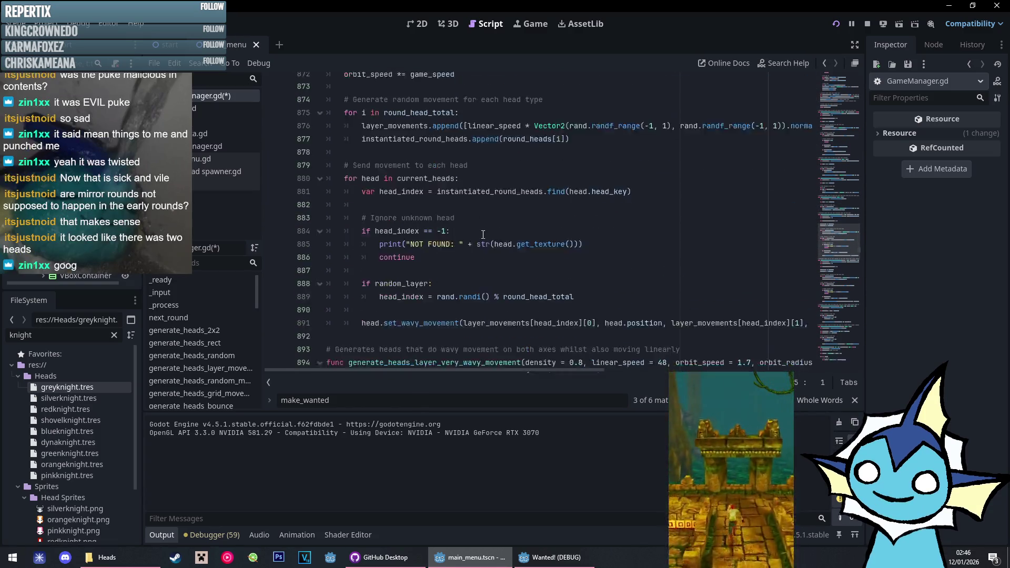
{"action": "left_click", "coordinate": [593, 265]}
{"action": "key", "text": "Return"}
{"action": "key", "text": "Return"}
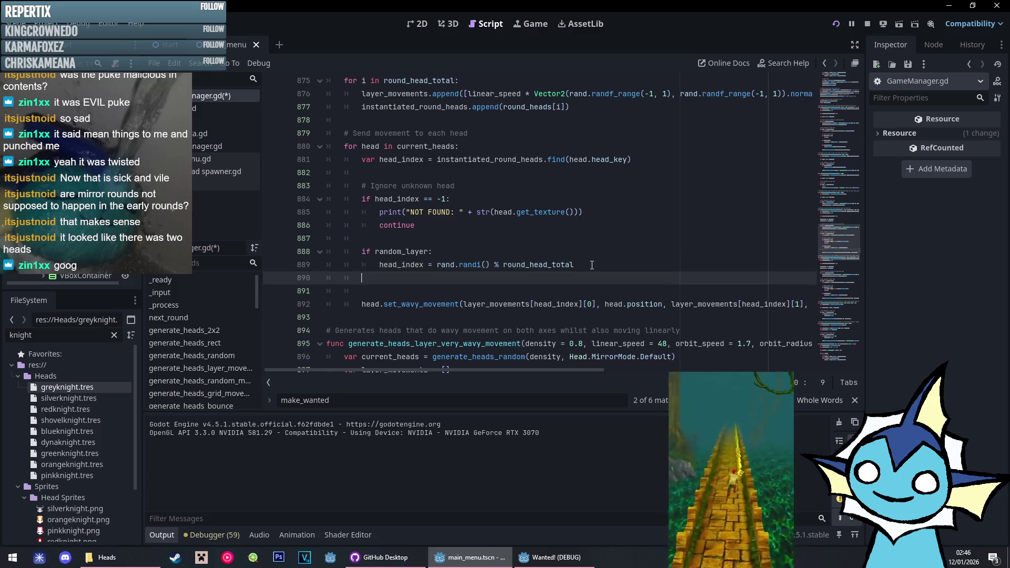
{"action": "type", "text": "if head.o"}
{"action": "key", "text": "BackSpace"}
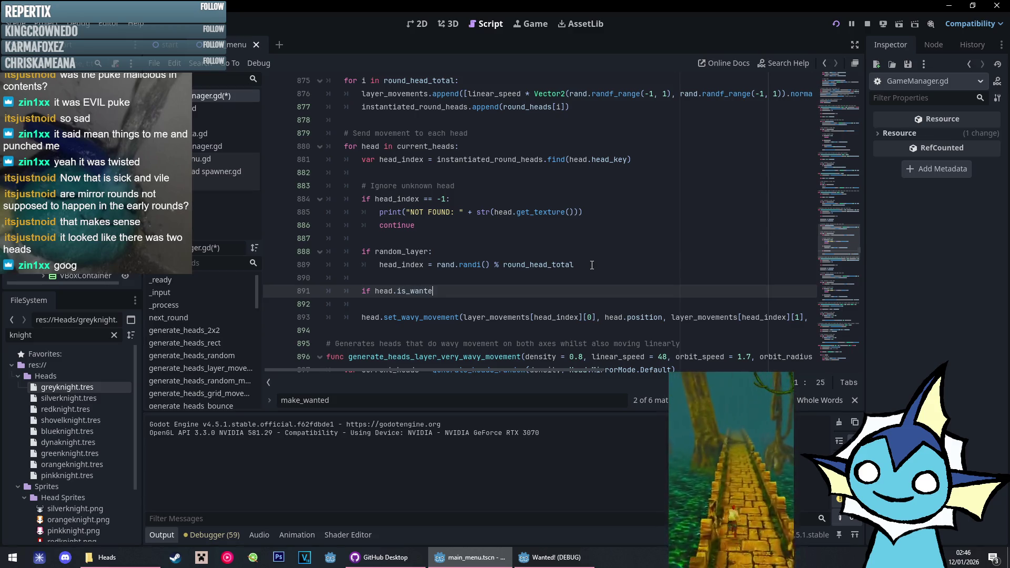
{"action": "type", "text": "d:"}
{"action": "key", "text": "Return"}
{"action": "type", "text": "head.make_wanted(Head.MirrorMode.Default)"}
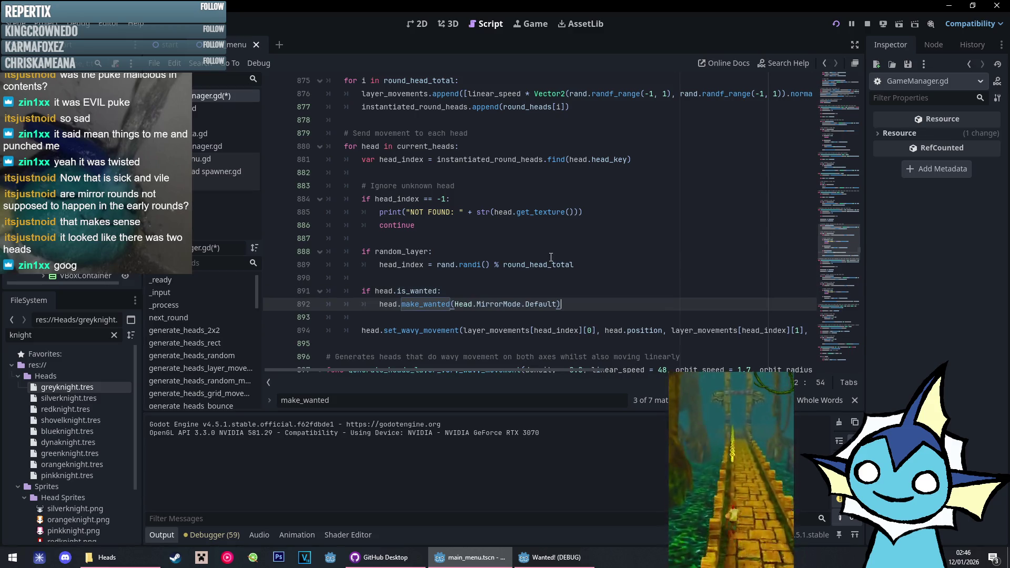
Add the is_wanted make_wanted check inside generate_heads_sharp_turning's head loop
{"action": "key", "text": "alt+Left"}
{"action": "key", "text": "alt+Left"}
{"action": "key", "text": "alt+Left"}
{"action": "key", "text": "alt+Left"}
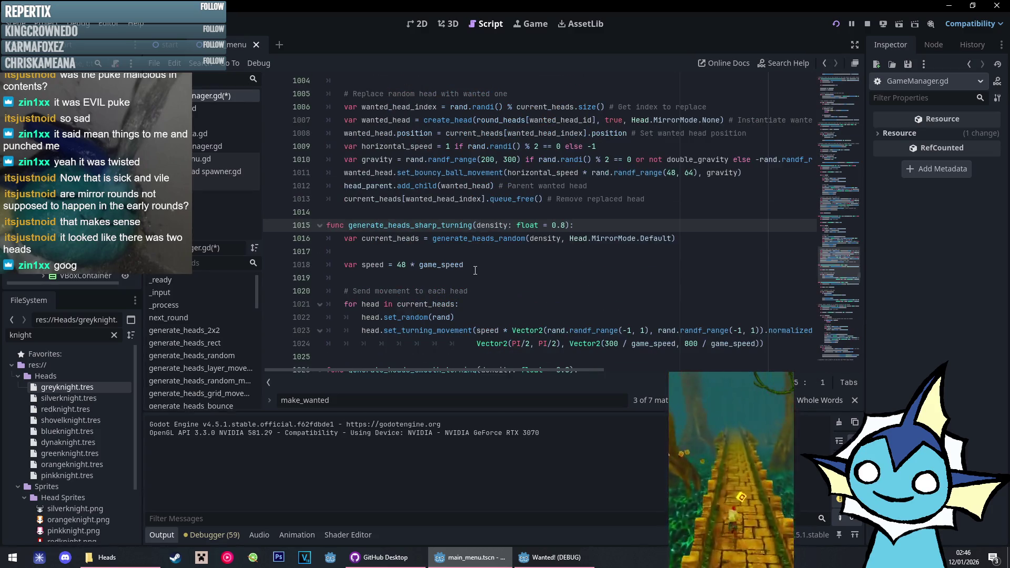
{"action": "scroll", "coordinate": [475, 270], "scroll_direction": "down", "scroll_amount": 3}
{"action": "left_click", "coordinate": [478, 189]}
{"action": "key", "text": "Return"}
{"action": "key", "text": "Return"}
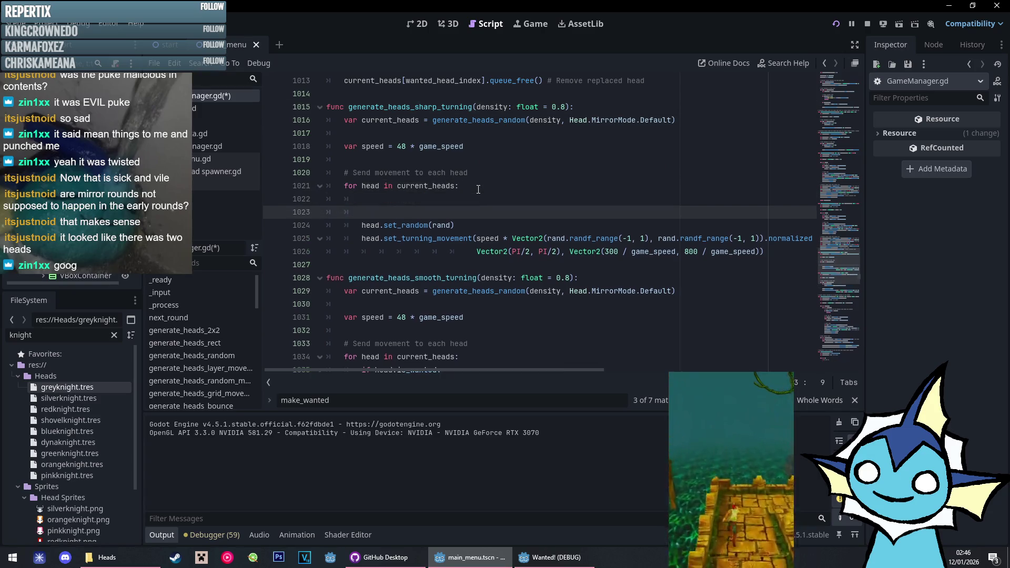
{"action": "key", "text": "Up"}
{"action": "type", "text": "."}
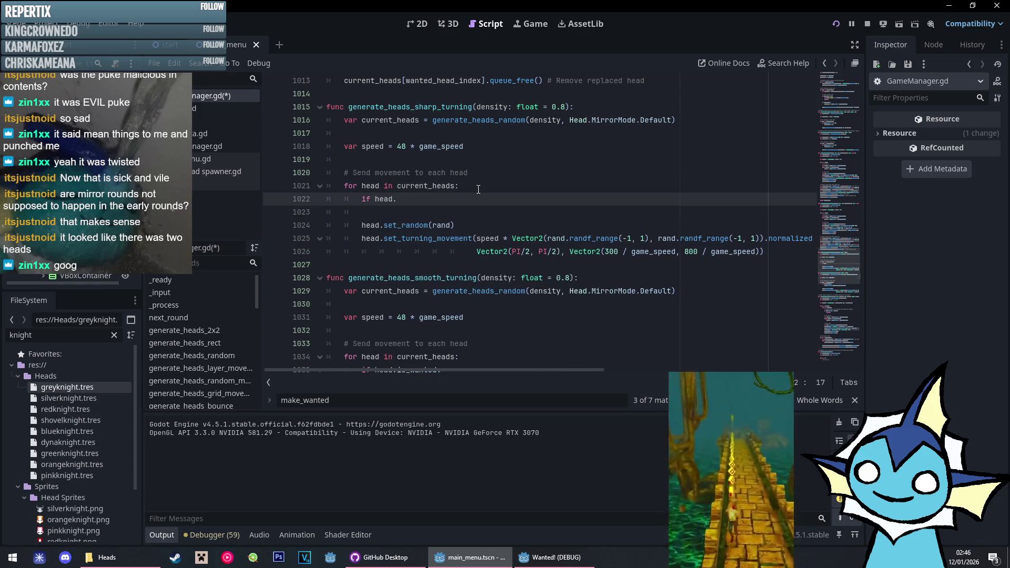
{"action": "type", "text": "is_wanted"}
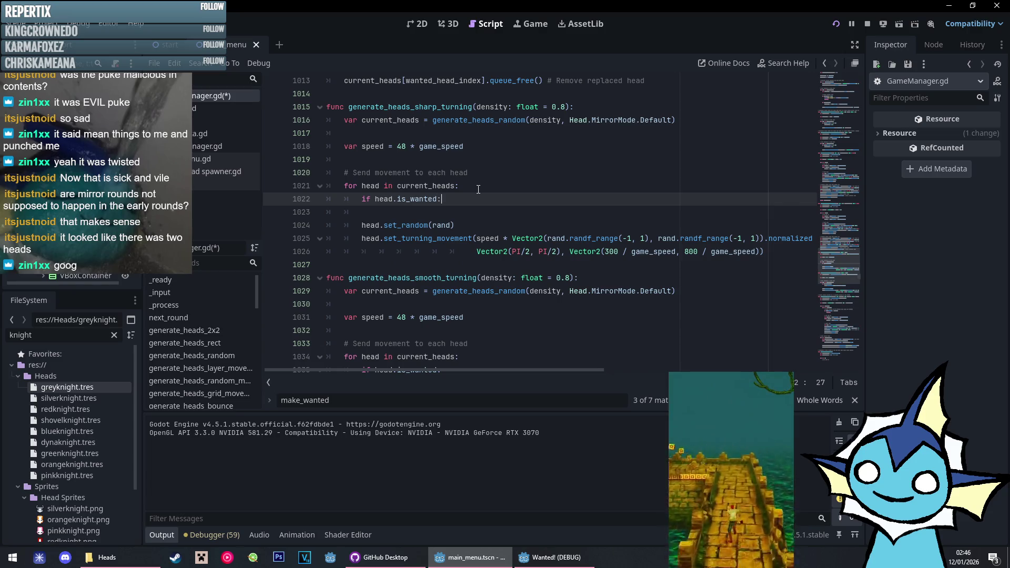
{"action": "type", "text": ":"}
{"action": "key", "text": "Return"}
{"action": "type", "text": "head.make_wanted(Head.MirrorMode.Default)"}
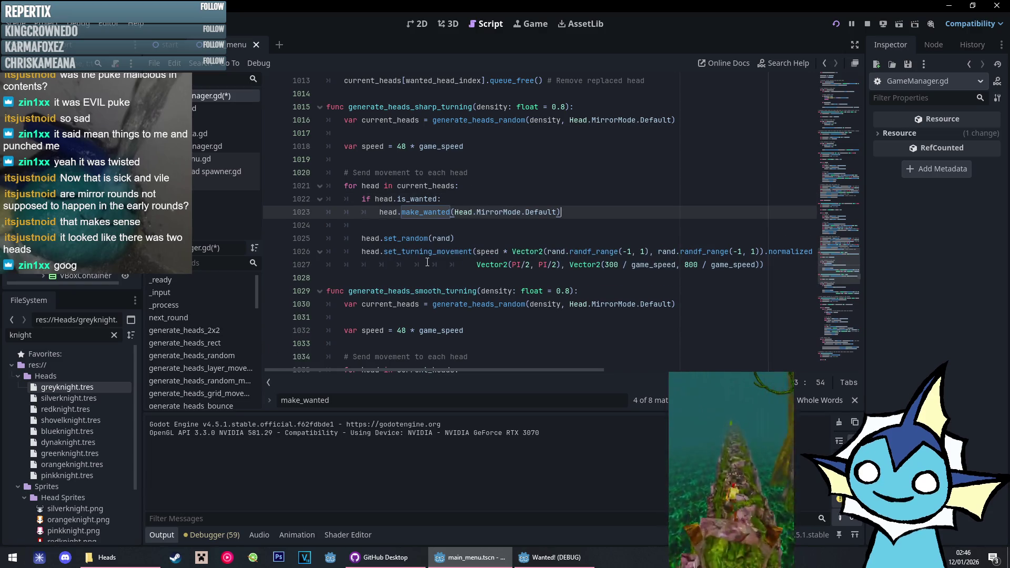
Add the check to generate_heads_layer_very_wavy_movement and run the project with F5
{"action": "key", "text": "alt+Left"}
{"action": "scroll", "coordinate": [444, 244], "scroll_direction": "down", "scroll_amount": 15}
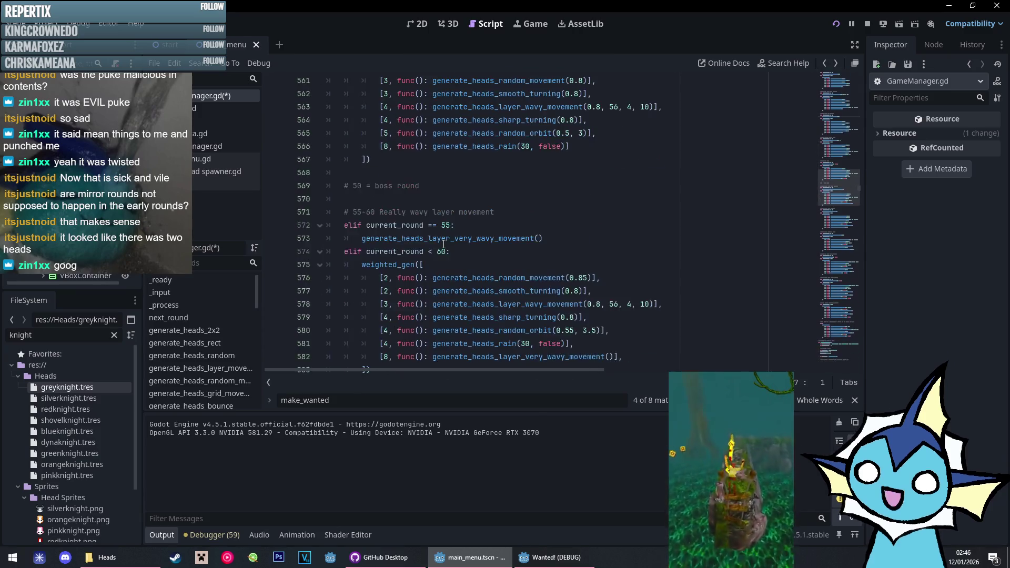
{"action": "left_click", "coordinate": [477, 204], "text": "ctrl"}
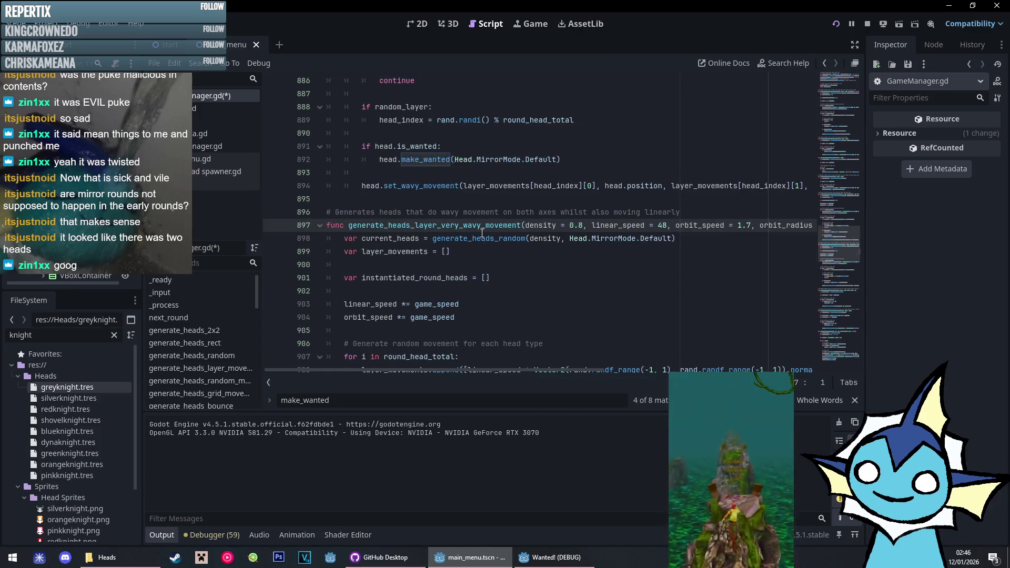
{"action": "scroll", "coordinate": [480, 234], "scroll_direction": "down", "scroll_amount": 7}
{"action": "left_click", "coordinate": [594, 263]}
{"action": "key", "text": "Return"}
{"action": "key", "text": "Return"}
{"action": "type", "text": "if head.is_want"}
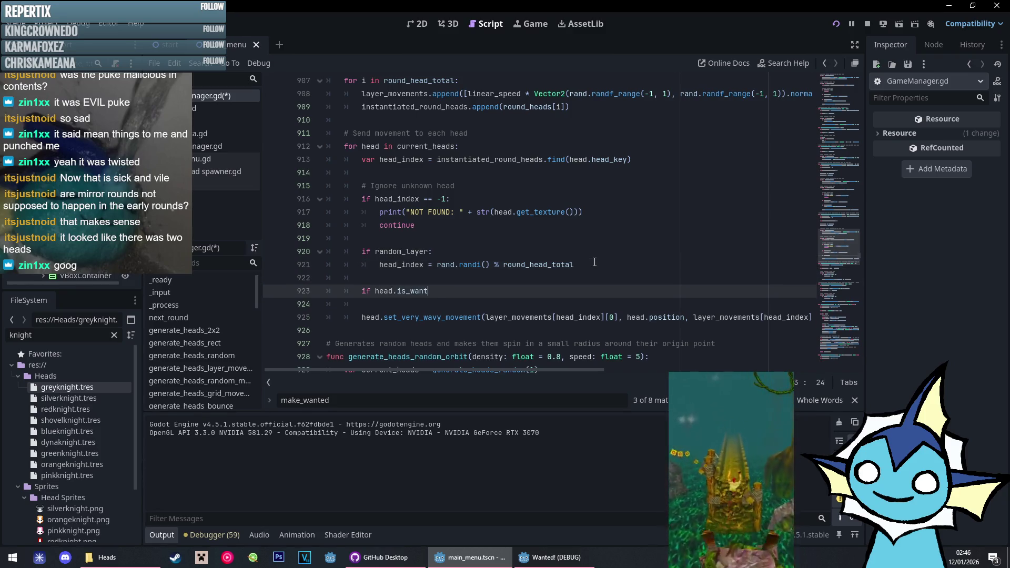
{"action": "type", "text": "ed:"}
{"action": "key", "text": "Return"}
{"action": "type", "text": "head.make_wanted(Head.MirrorMode.Default)"}
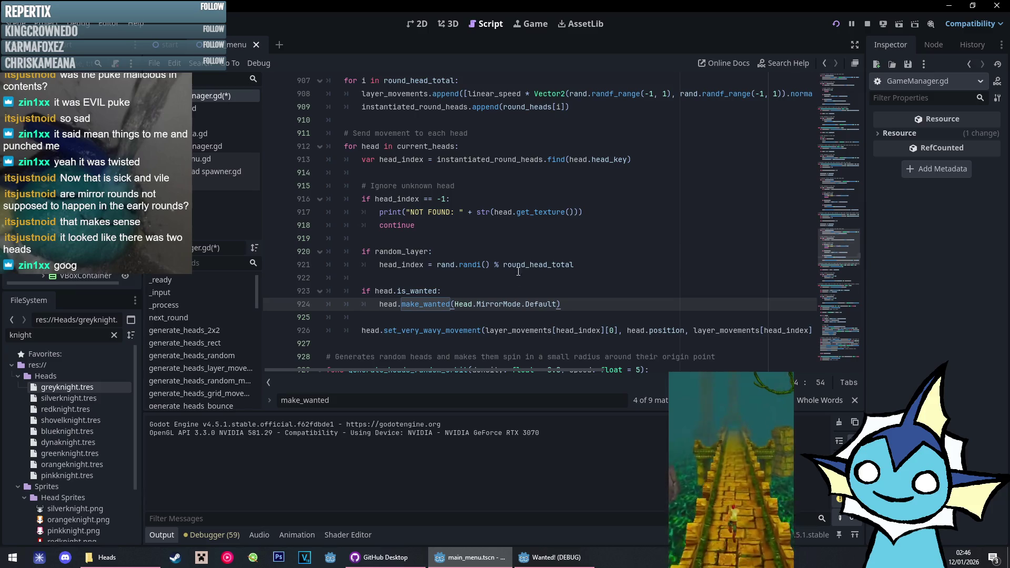
{"action": "key", "text": "F5"}
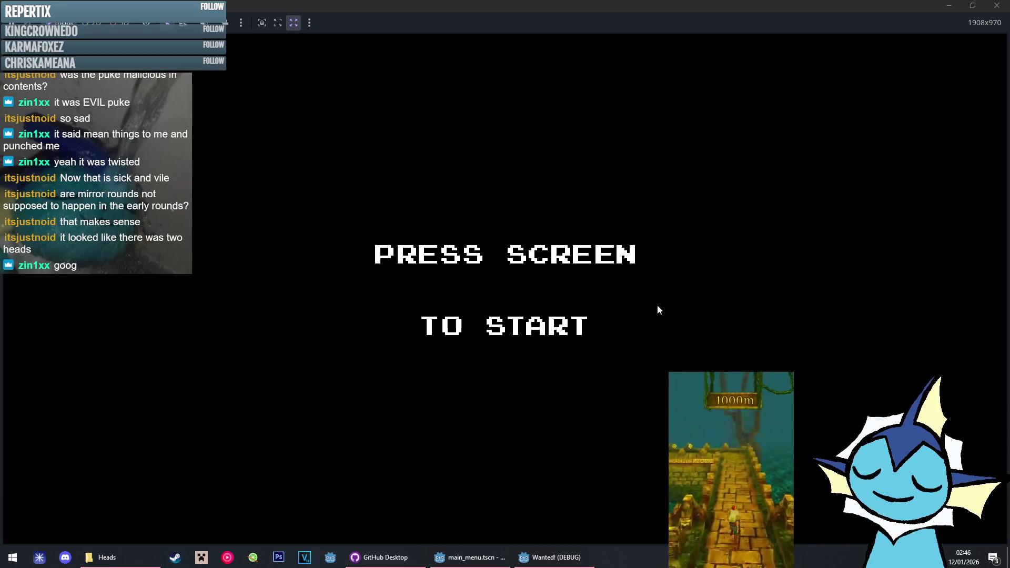
In the game's options, lower the SFX volume and set screen resizing to Pixel Perfect
{"action": "left_click", "coordinate": [671, 313]}
{"action": "left_click", "coordinate": [522, 442]}
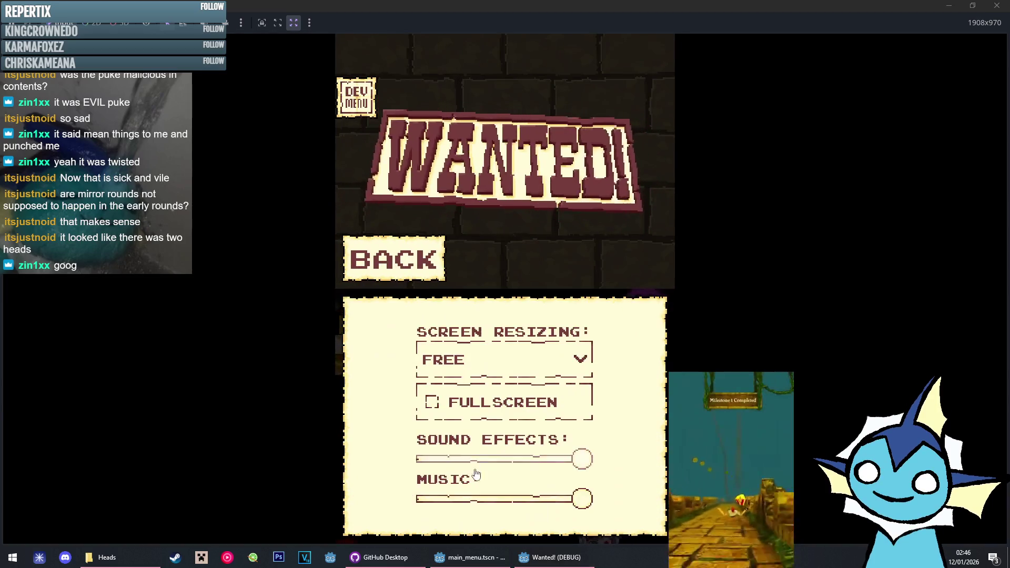
{"action": "left_click", "coordinate": [471, 458]}
{"action": "left_click", "coordinate": [504, 360]}
{"action": "left_click", "coordinate": [513, 400]}
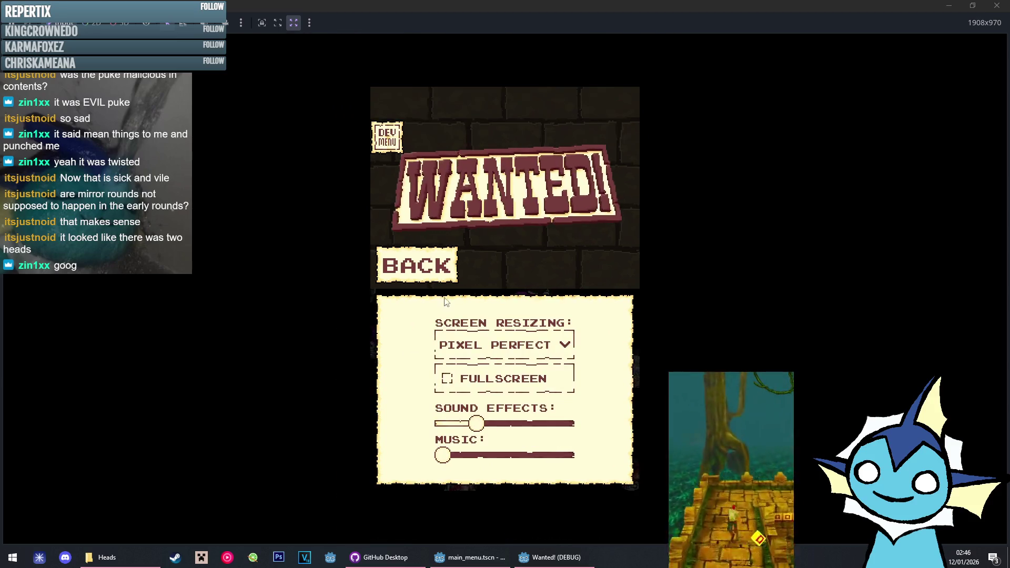
{"action": "left_click", "coordinate": [415, 263]}
Play up to round 55, quit to the main menu, and close the game with Alt+F4
{"action": "left_click", "coordinate": [503, 318]}
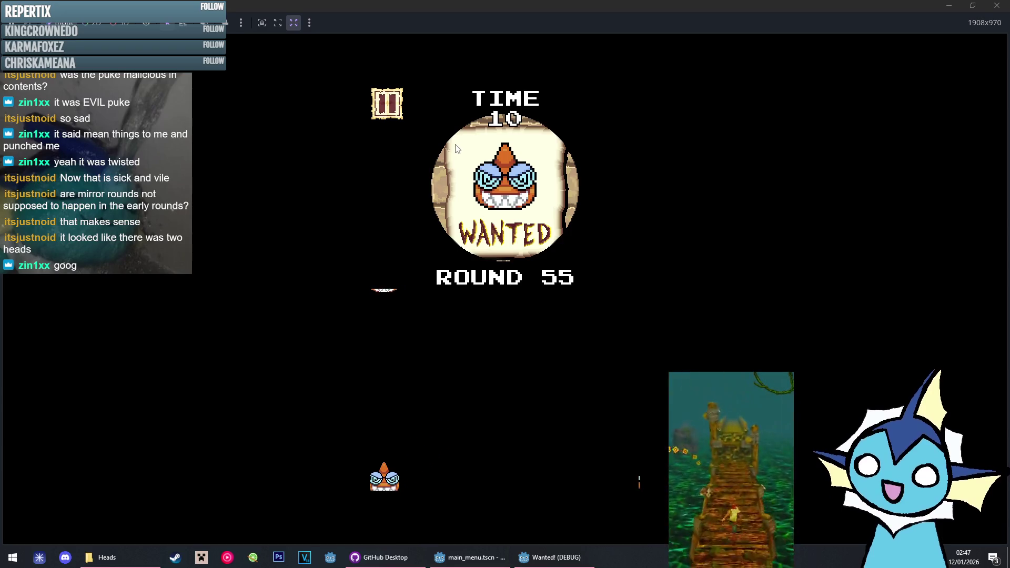
{"action": "left_click", "coordinate": [395, 114]}
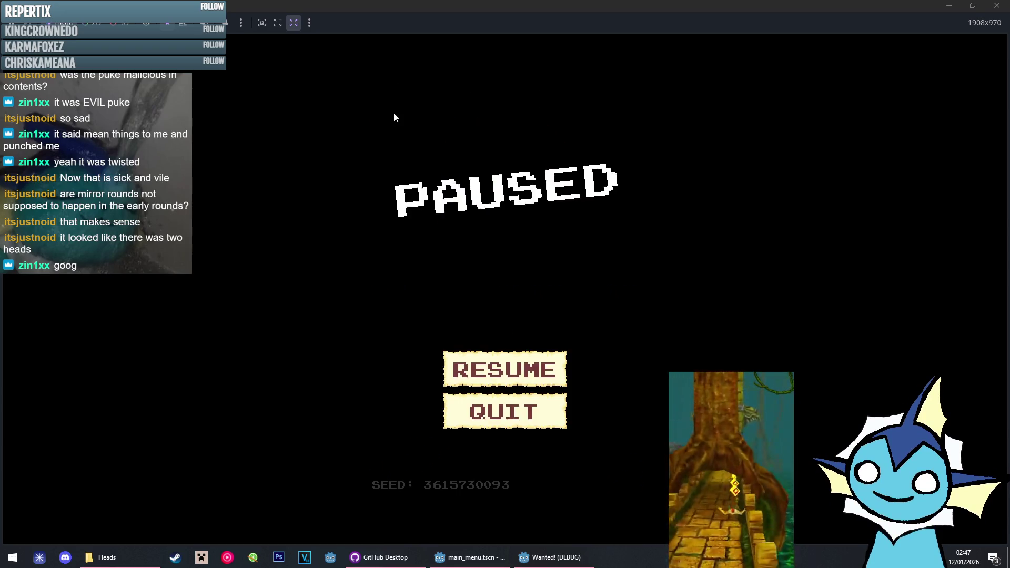
{"action": "left_click", "coordinate": [480, 413]}
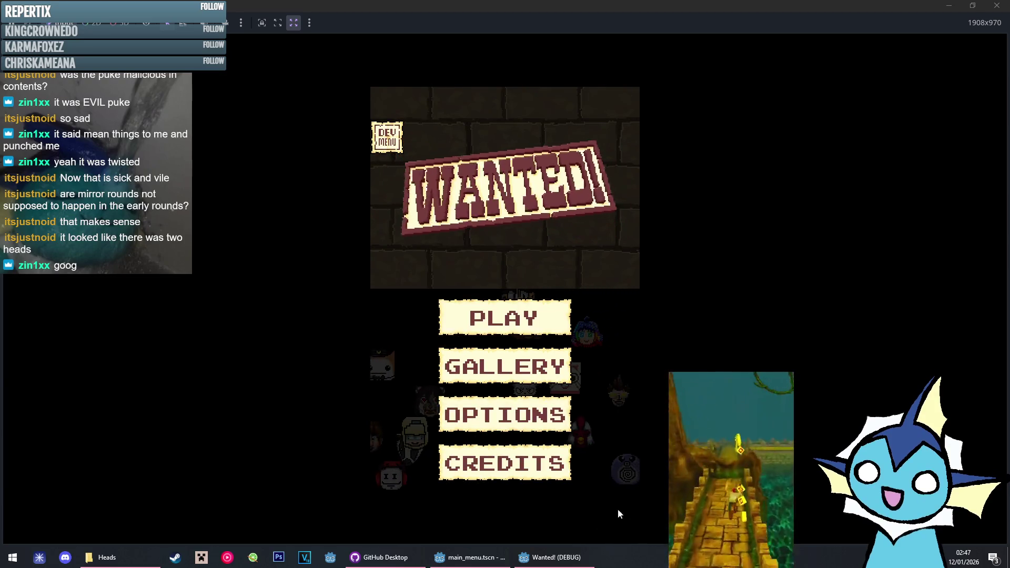
{"action": "mouse_move", "coordinate": [521, 558]}
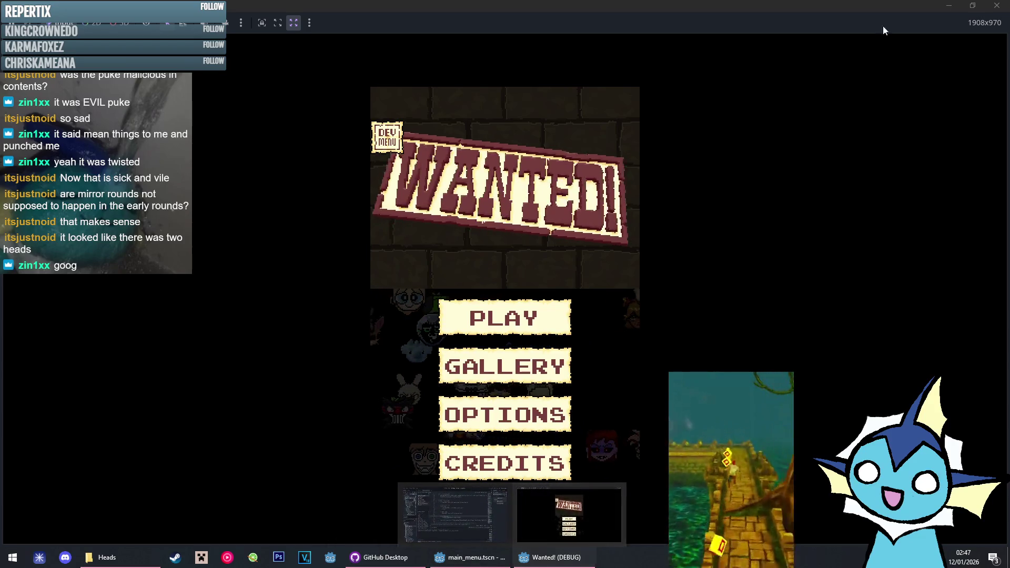
{"action": "key", "text": "alt+F4"}
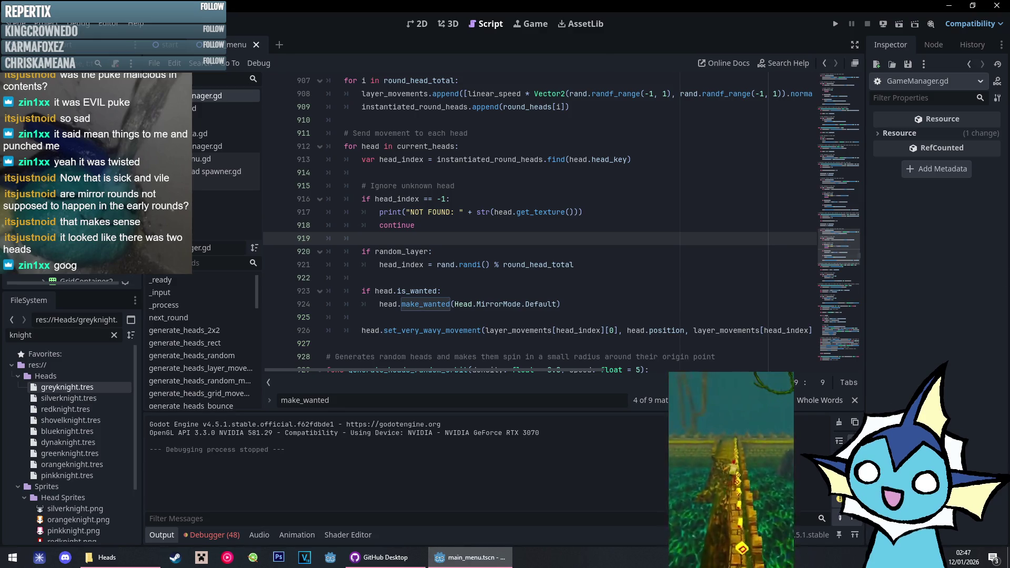
{"action": "left_click", "coordinate": [679, 265]}
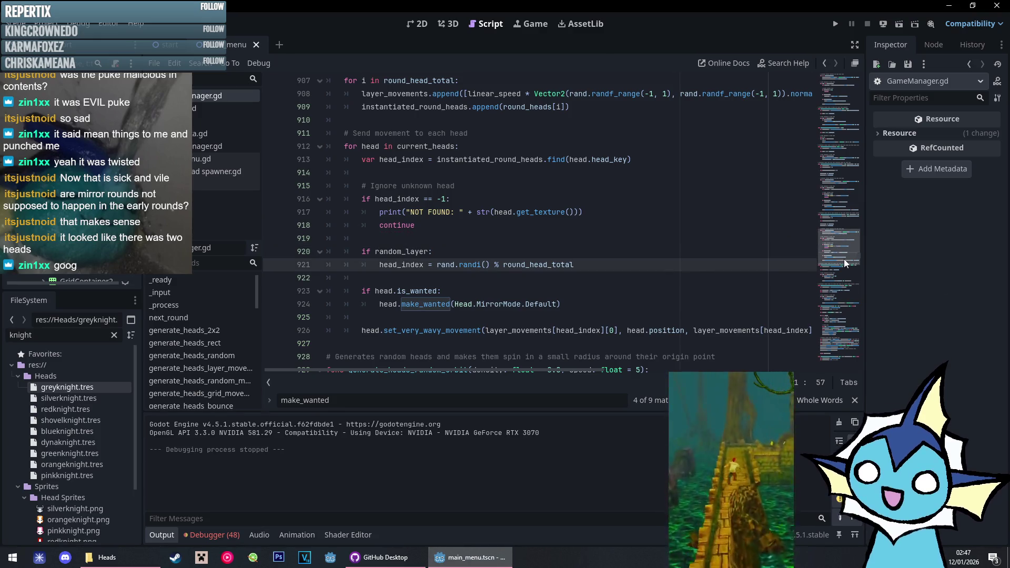
{"action": "left_click_drag", "start_coordinate": [839, 258], "coordinate": [839, 100]}
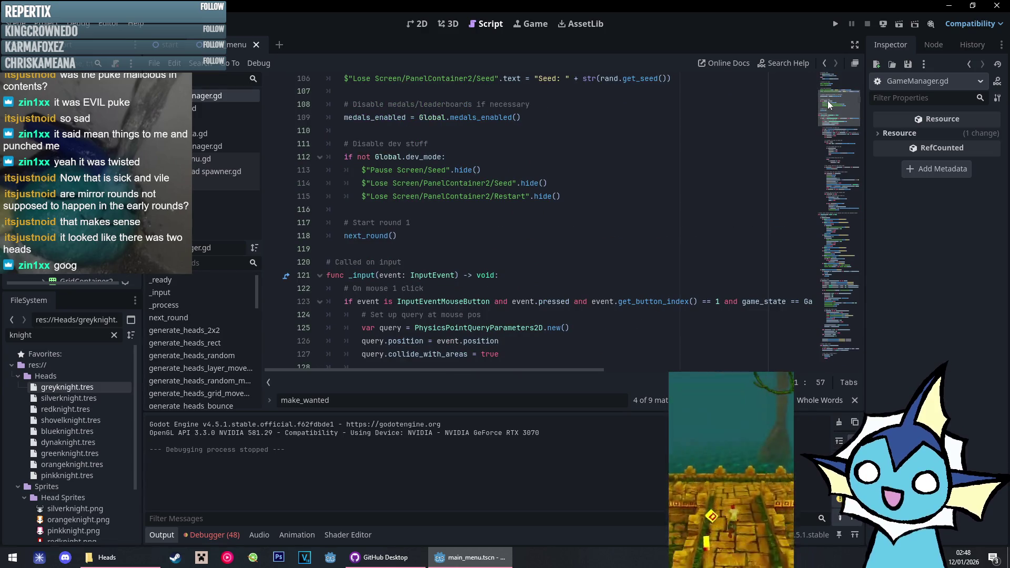
{"action": "scroll", "coordinate": [237, 366], "scroll_direction": "down", "scroll_amount": 5}
{"action": "scroll", "coordinate": [237, 366], "scroll_direction": "down", "scroll_amount": 1}
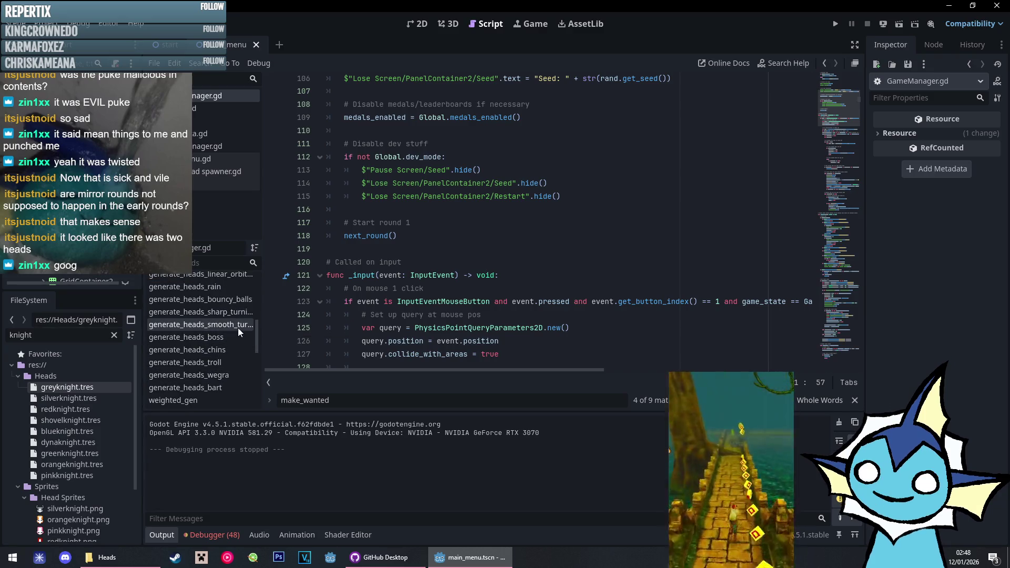
{"action": "scroll", "coordinate": [228, 358], "scroll_direction": "up", "scroll_amount": 4}
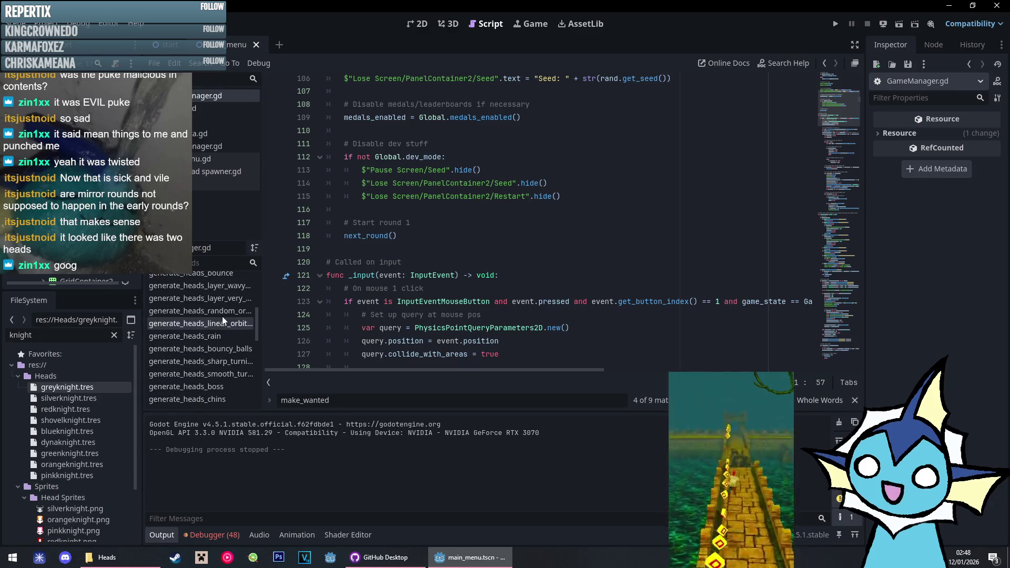
{"action": "left_click", "coordinate": [384, 558]}
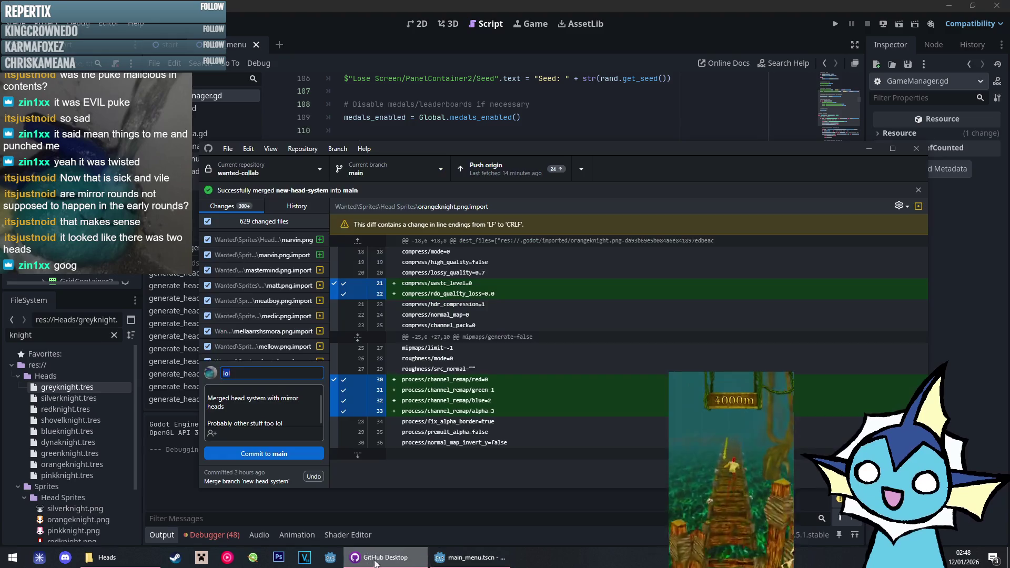
Commit the 629 merged files to main with summary 'lol', checking Godot's debugger errors
{"action": "left_click", "coordinate": [268, 413]}
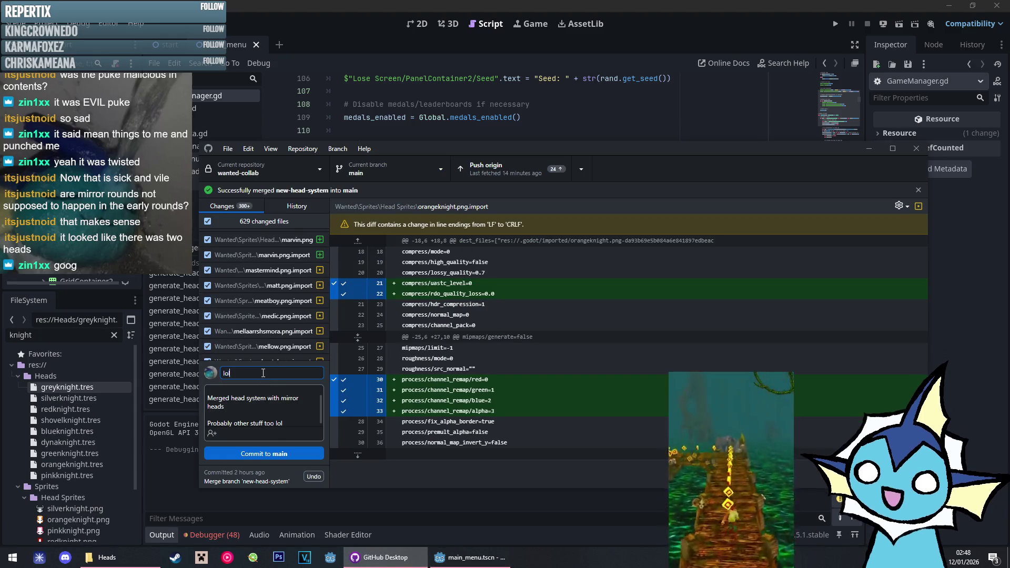
{"action": "left_click", "coordinate": [268, 454]}
{"action": "left_click", "coordinate": [217, 534]}
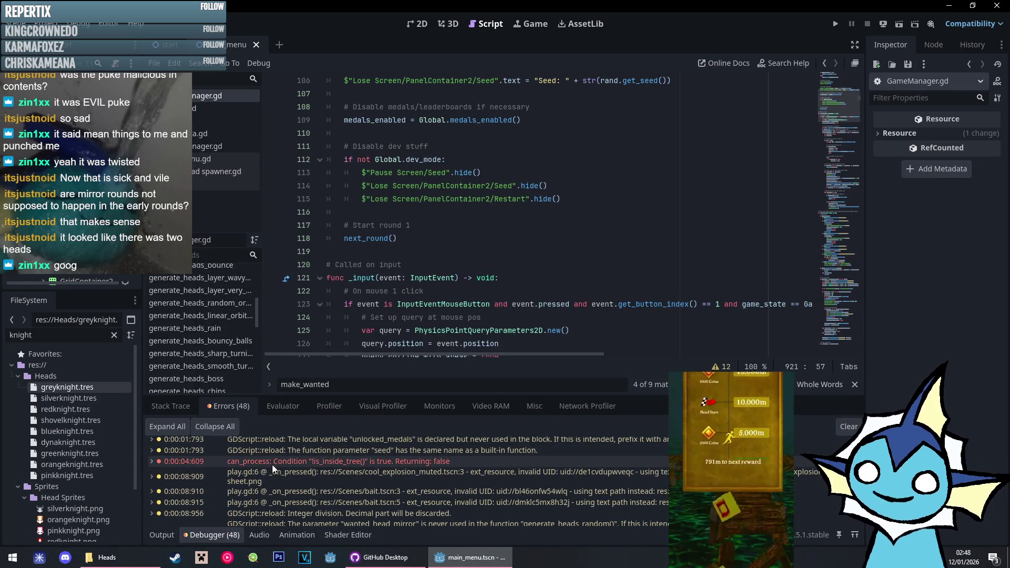
{"action": "scroll", "coordinate": [363, 485], "scroll_direction": "down", "scroll_amount": 3}
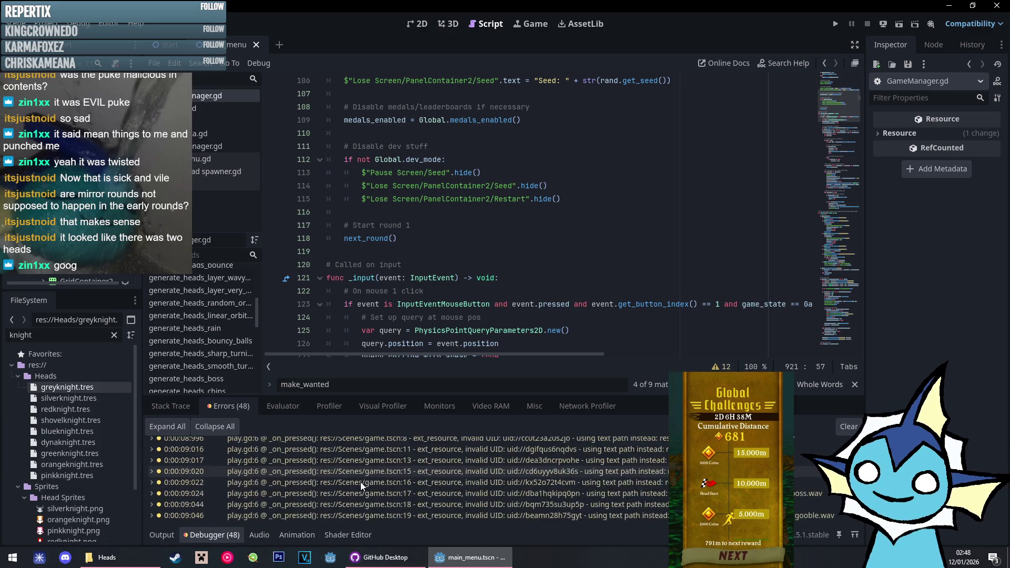
{"action": "left_click", "coordinate": [381, 557]}
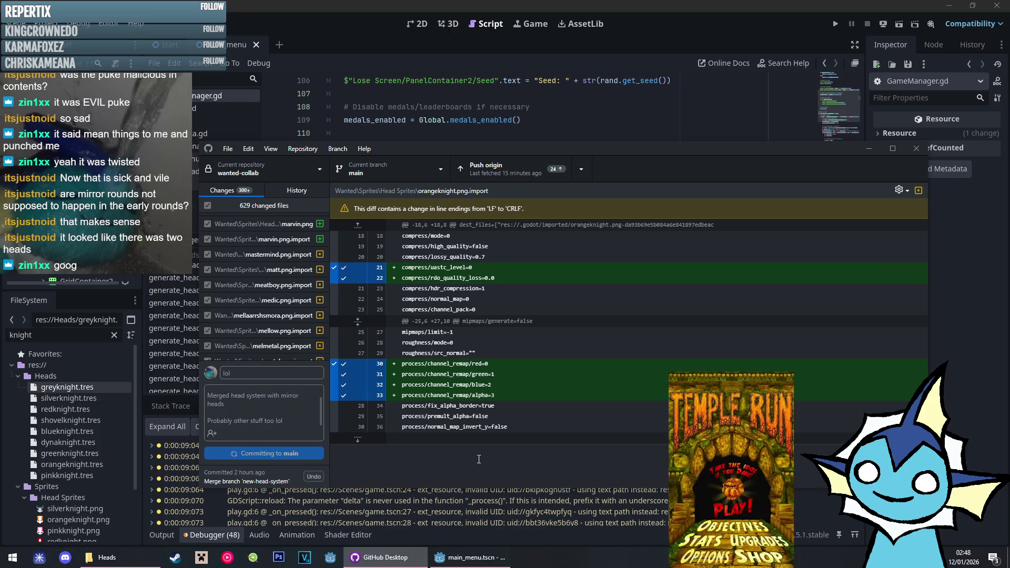
Check the branch list, then push the local commits to origin
{"action": "left_click", "coordinate": [373, 176]}
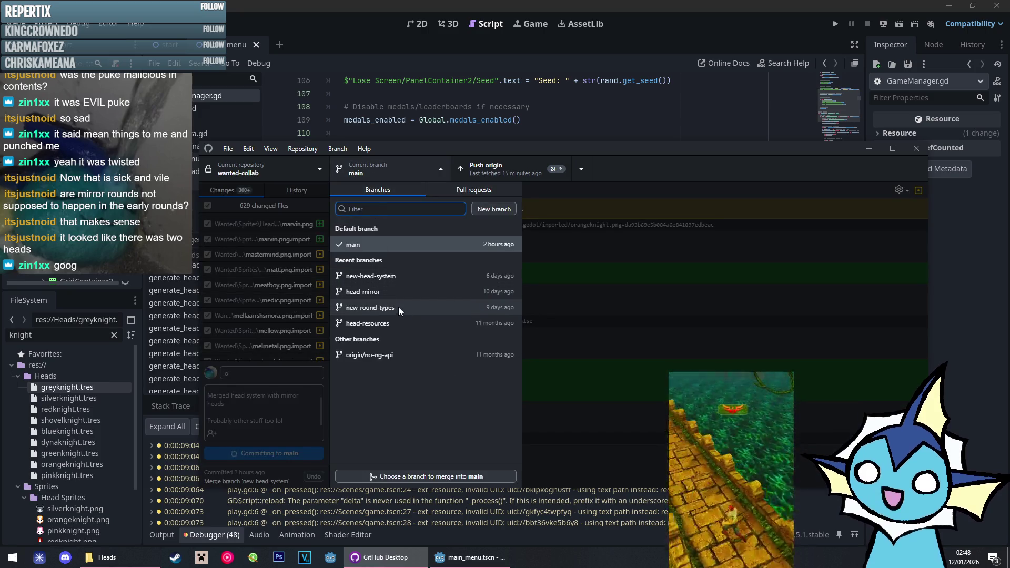
{"action": "left_click", "coordinate": [570, 285]}
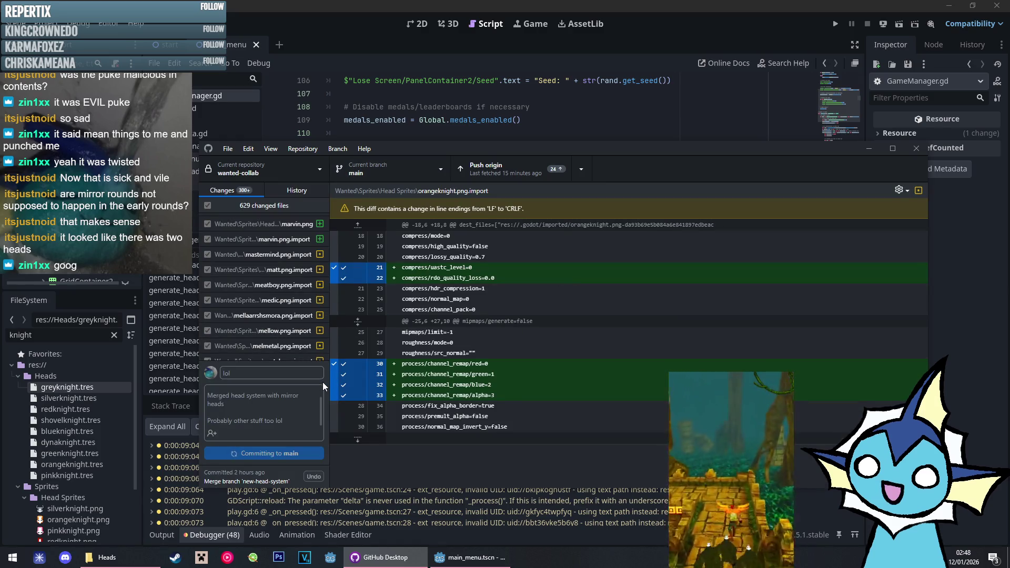
{"action": "scroll", "coordinate": [288, 287], "scroll_direction": "up", "scroll_amount": 10}
{"action": "scroll", "coordinate": [292, 273], "scroll_direction": "up", "scroll_amount": 5}
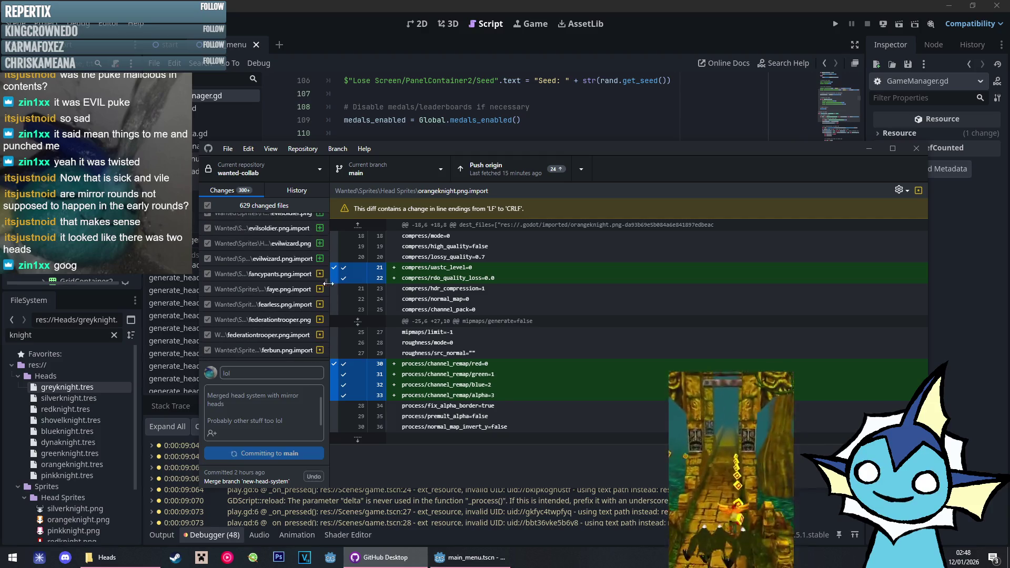
{"action": "scroll", "coordinate": [327, 287], "scroll_direction": "up", "scroll_amount": 5}
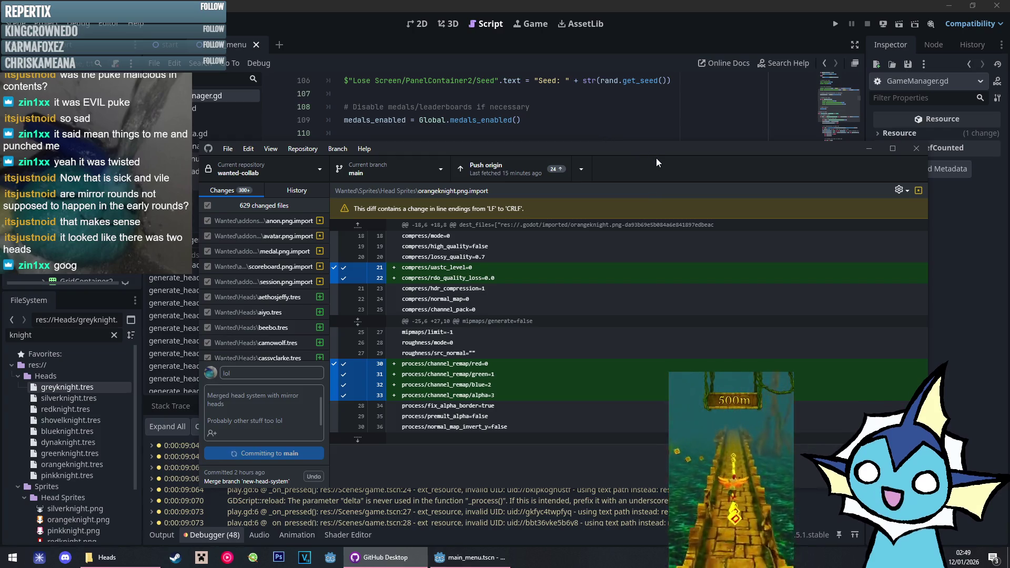
{"action": "left_click", "coordinate": [472, 166]}
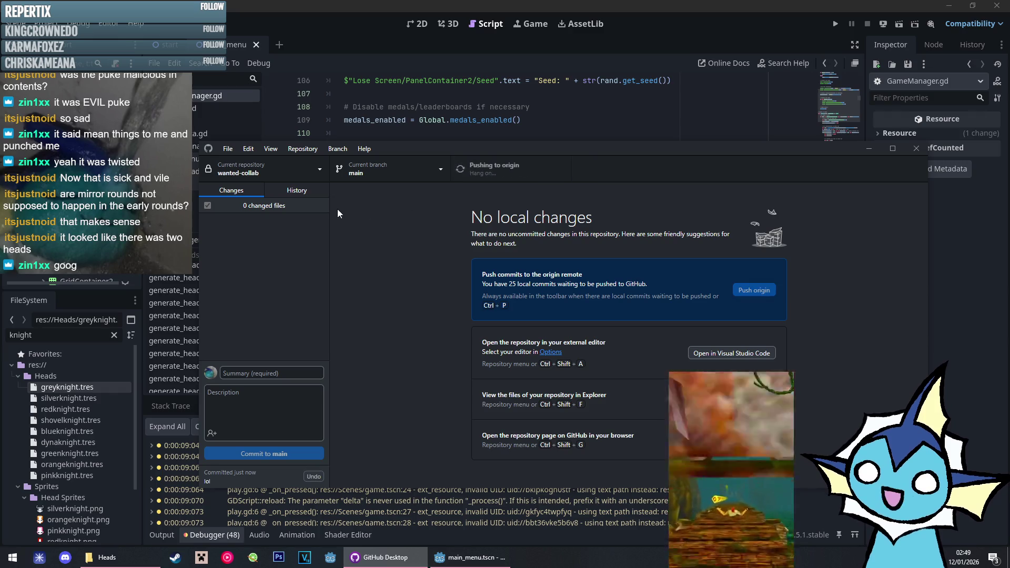
Review the lol commit's 588 changed files in History, then close the Godot editor
{"action": "left_click", "coordinate": [314, 189]}
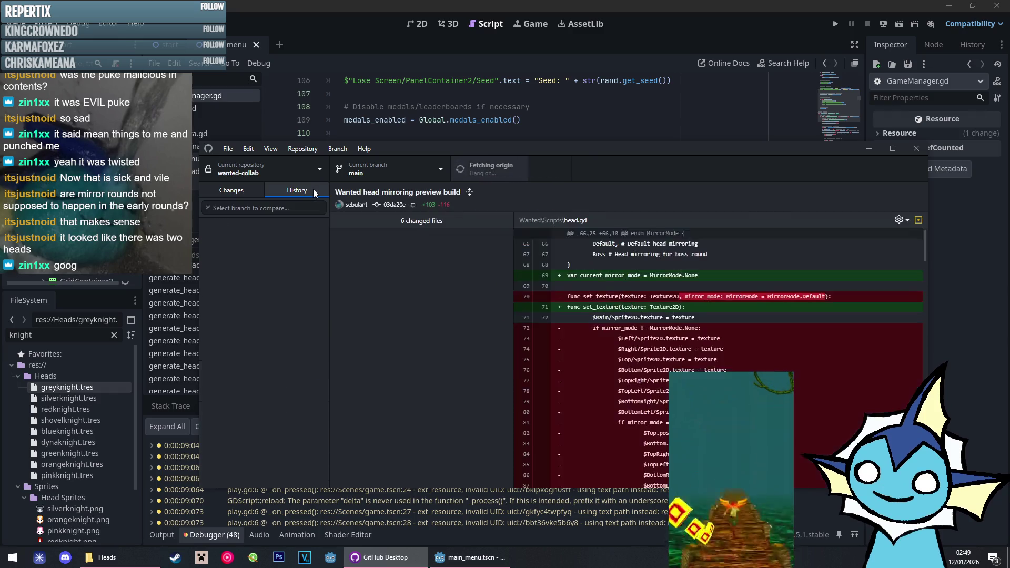
{"action": "scroll", "coordinate": [255, 285], "scroll_direction": "up", "scroll_amount": 10}
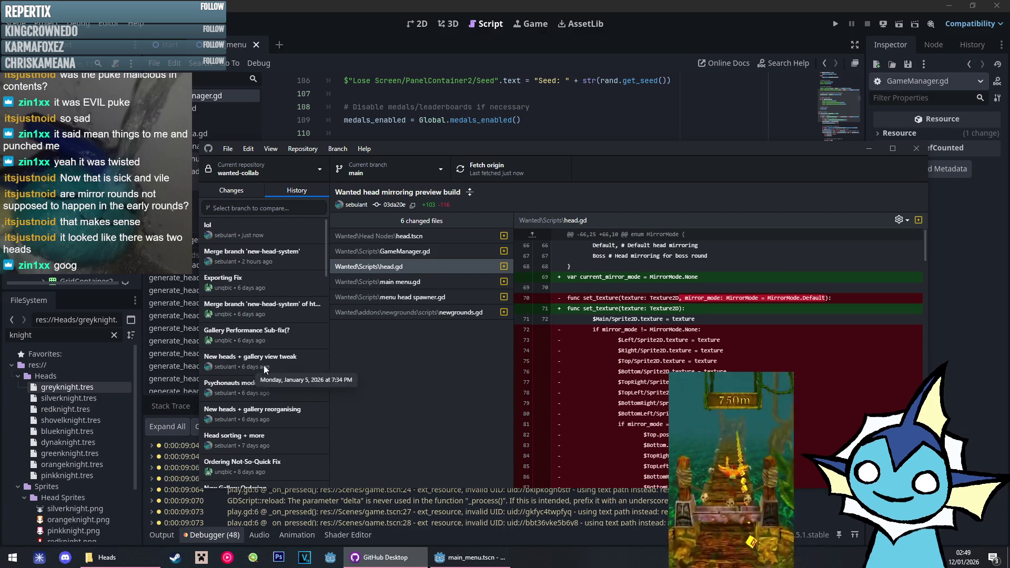
{"action": "left_click", "coordinate": [249, 233]}
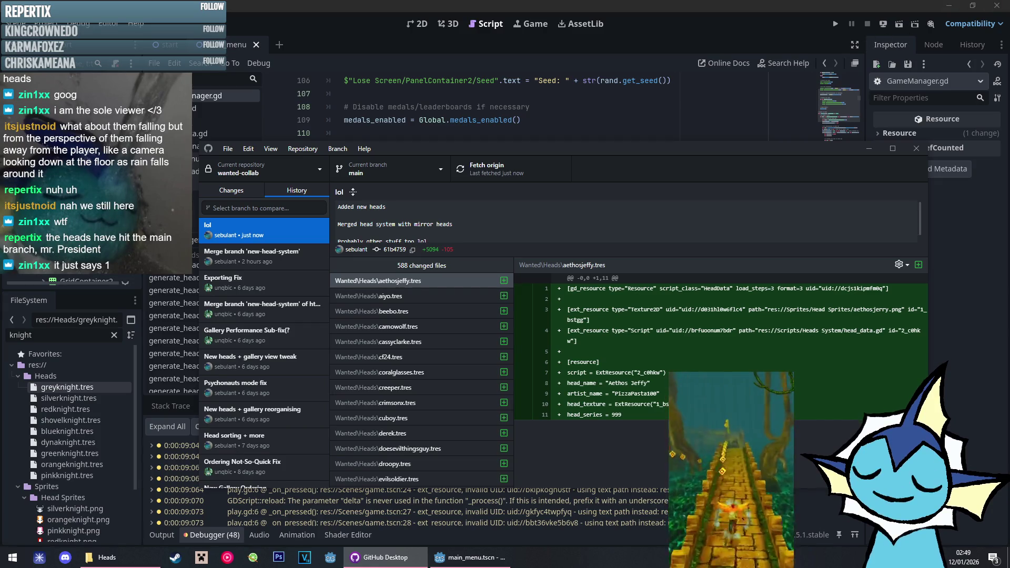
{"action": "left_click", "coordinate": [993, 5]}
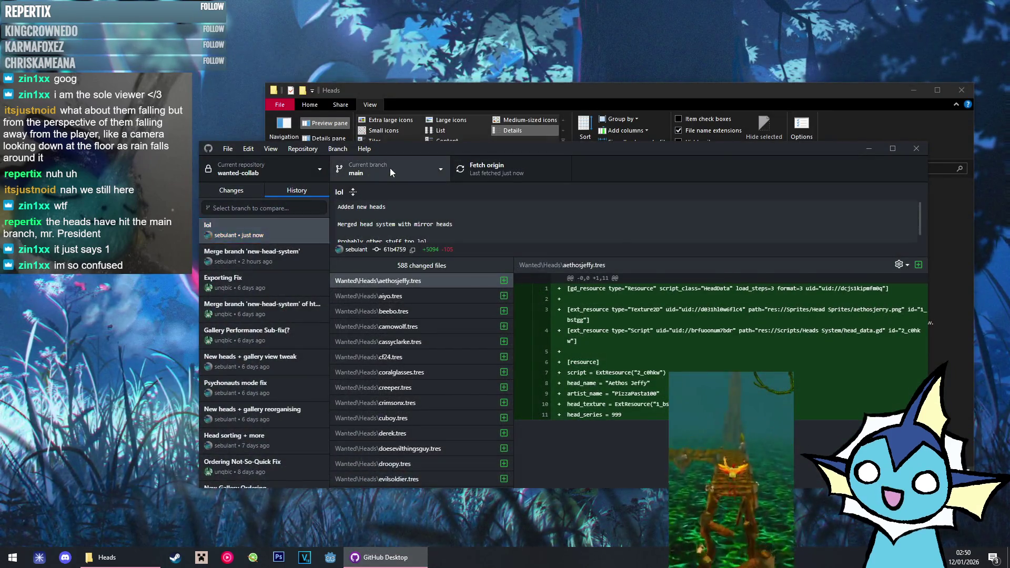
Check out the new-round-types branch and browse its history to the caterpillar movement commit
{"action": "left_click", "coordinate": [391, 169]}
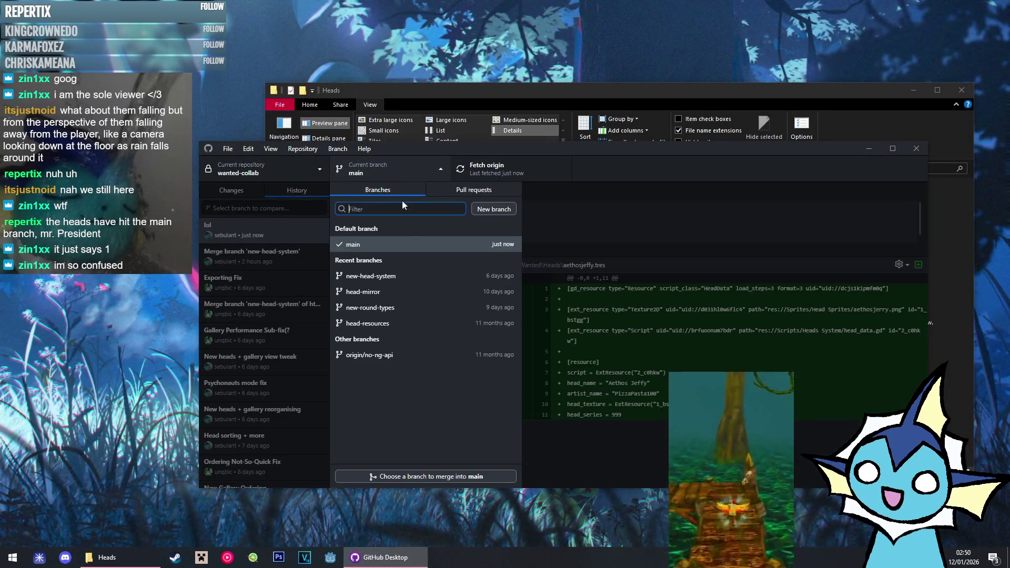
{"action": "left_click", "coordinate": [405, 307]}
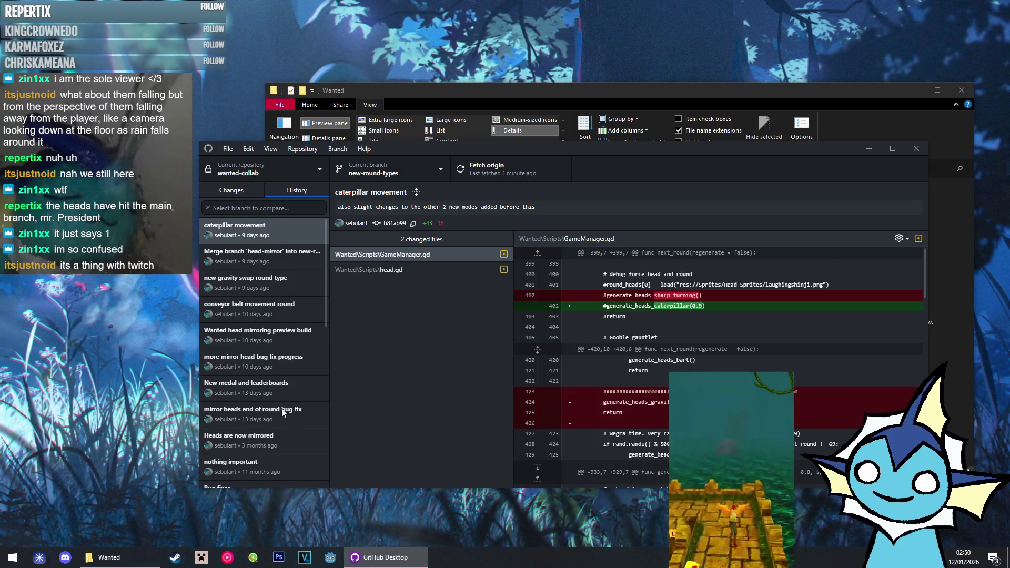
{"action": "scroll", "coordinate": [296, 400], "scroll_direction": "down", "scroll_amount": 4}
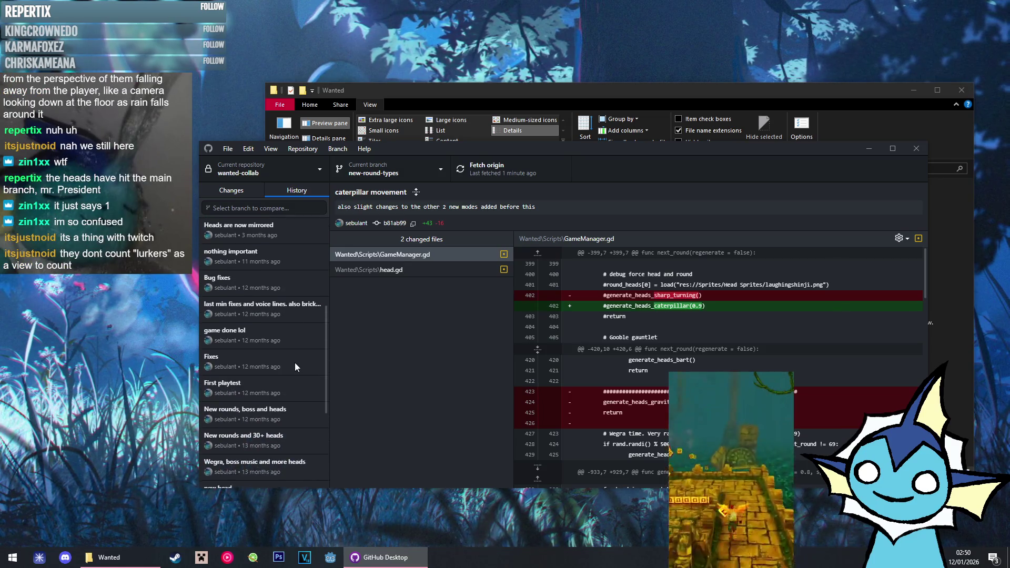
{"action": "scroll", "coordinate": [295, 362], "scroll_direction": "up", "scroll_amount": 4}
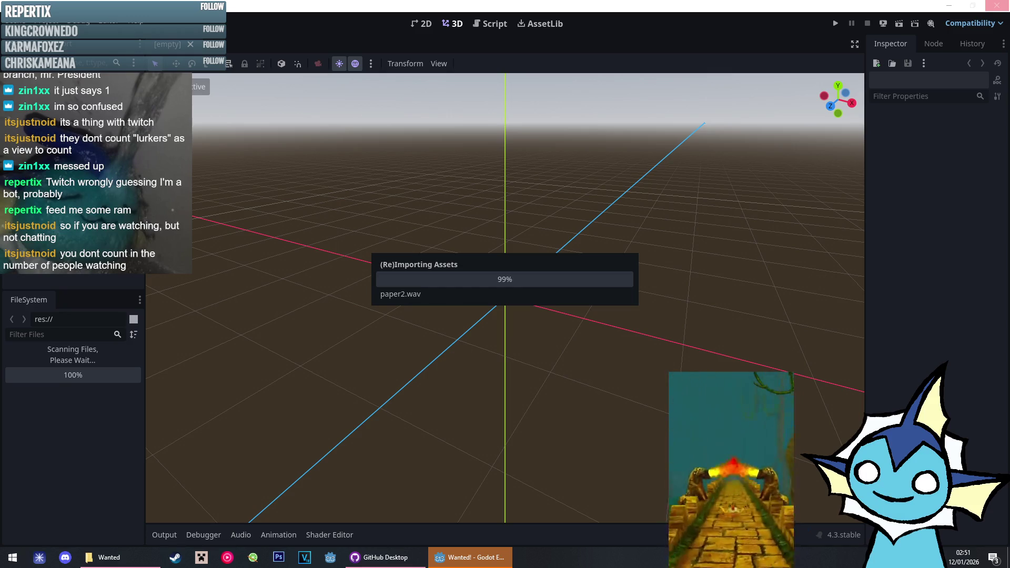
In GitHub Desktop's History, compare GameManager.gd changes, ending on the 'new gravity swap round type' commit
{"action": "mouse_move", "coordinate": [417, 558]}
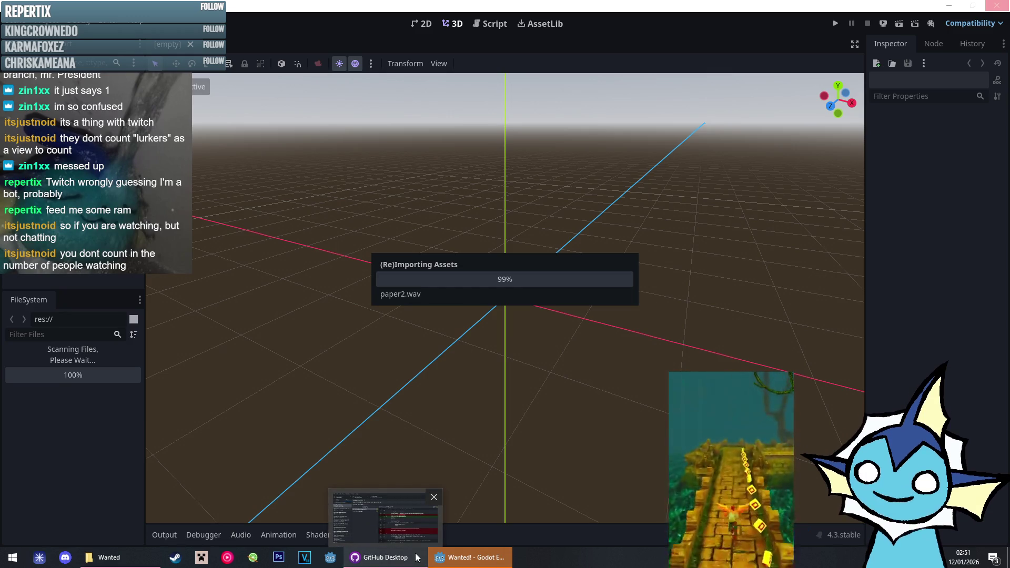
{"action": "left_click", "coordinate": [417, 557]}
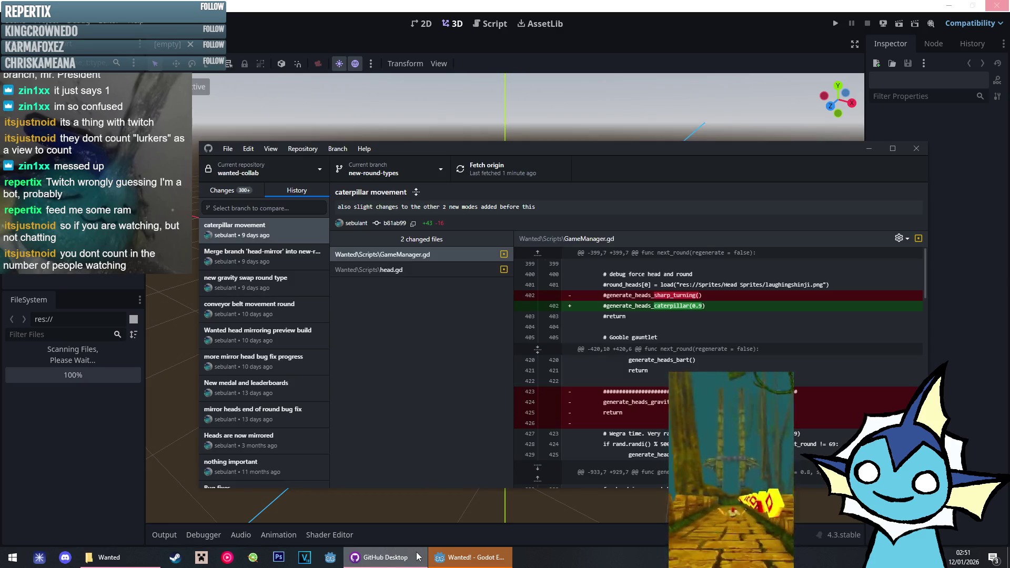
{"action": "left_click", "coordinate": [289, 266]}
{"action": "left_click", "coordinate": [271, 234]}
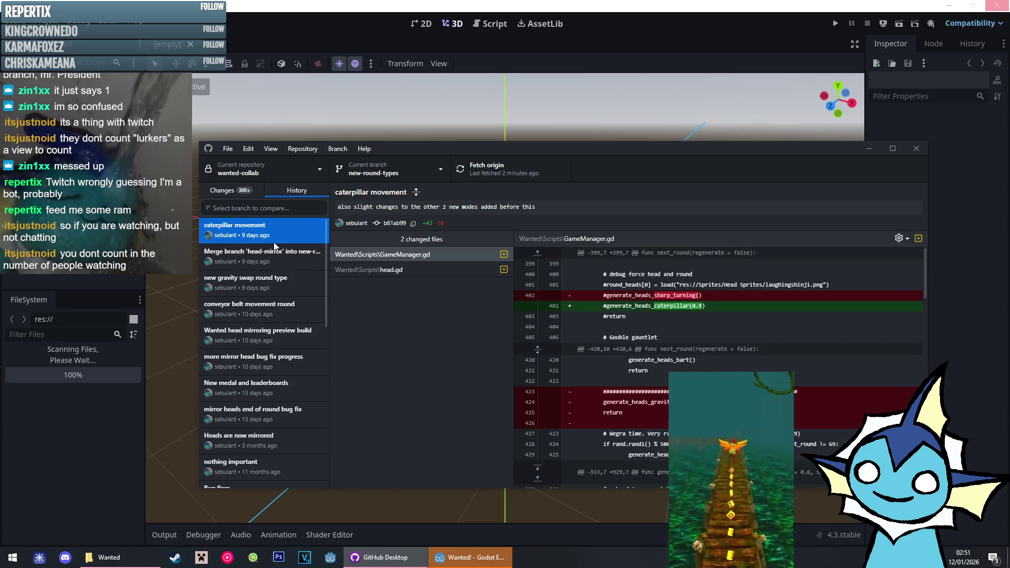
{"action": "left_click", "coordinate": [278, 255]}
{"action": "left_click", "coordinate": [281, 287]}
{"action": "left_click", "coordinate": [277, 235]}
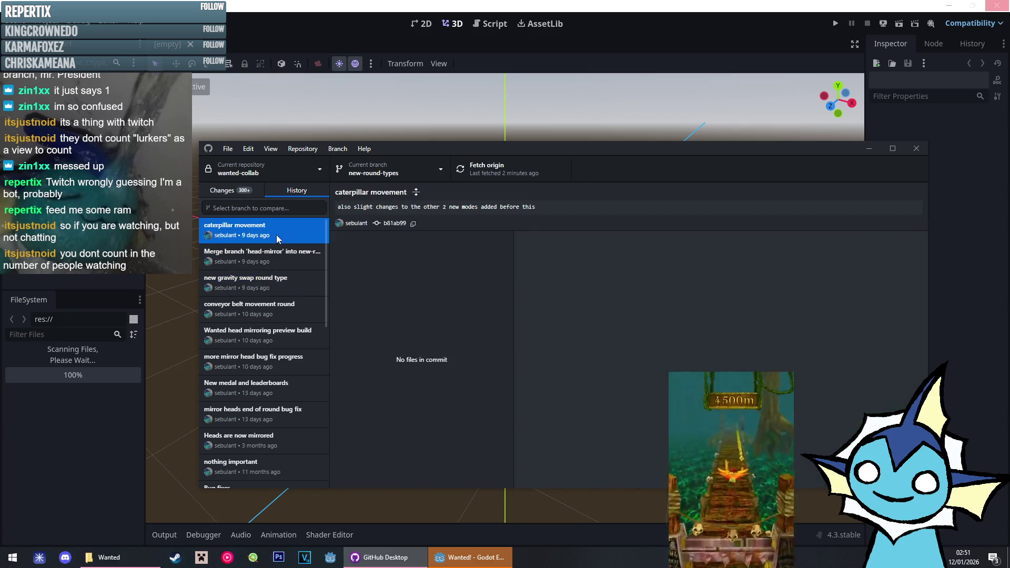
{"action": "left_click", "coordinate": [278, 256]}
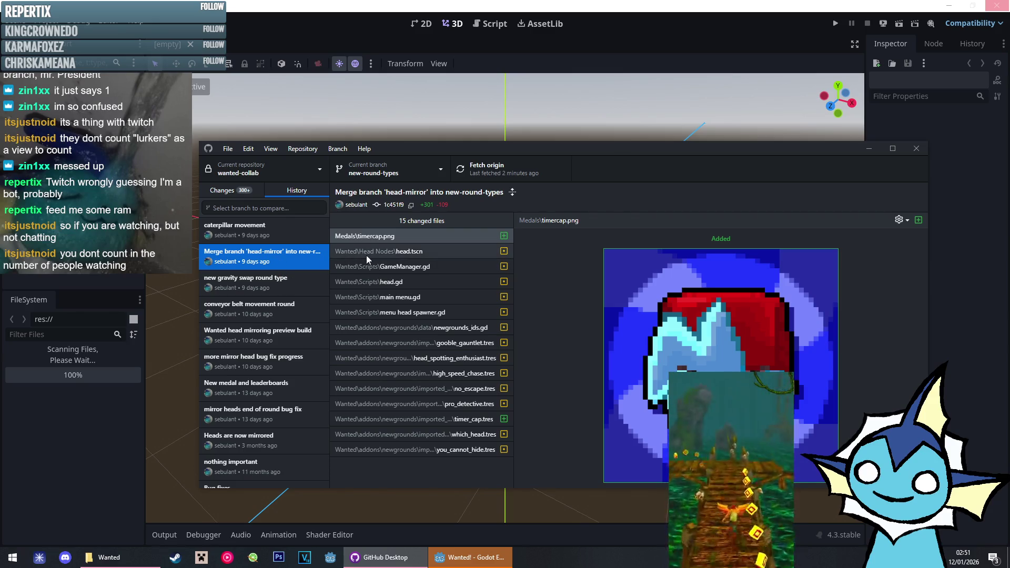
{"action": "left_click", "coordinate": [379, 266]}
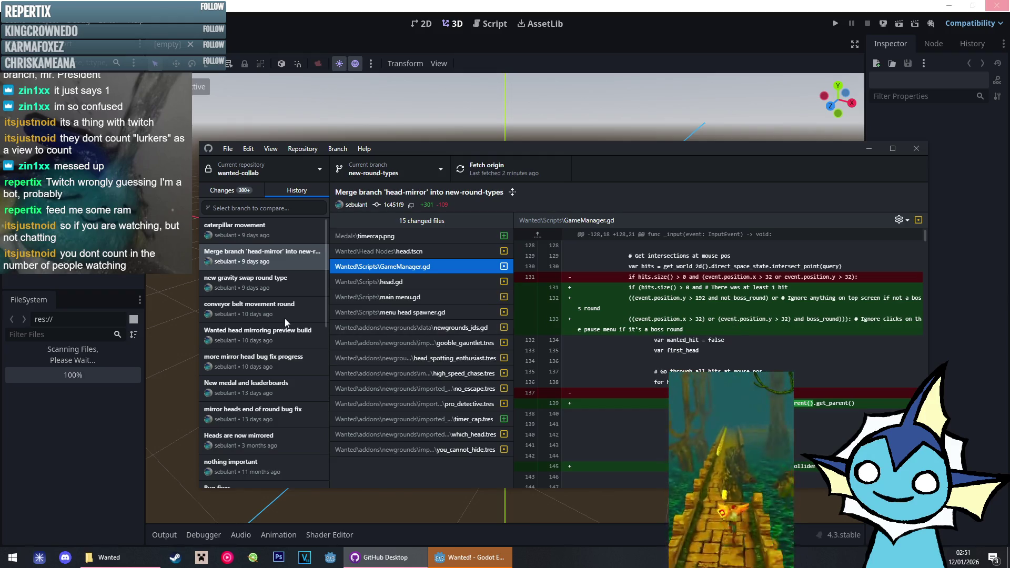
{"action": "left_click", "coordinate": [294, 291]}
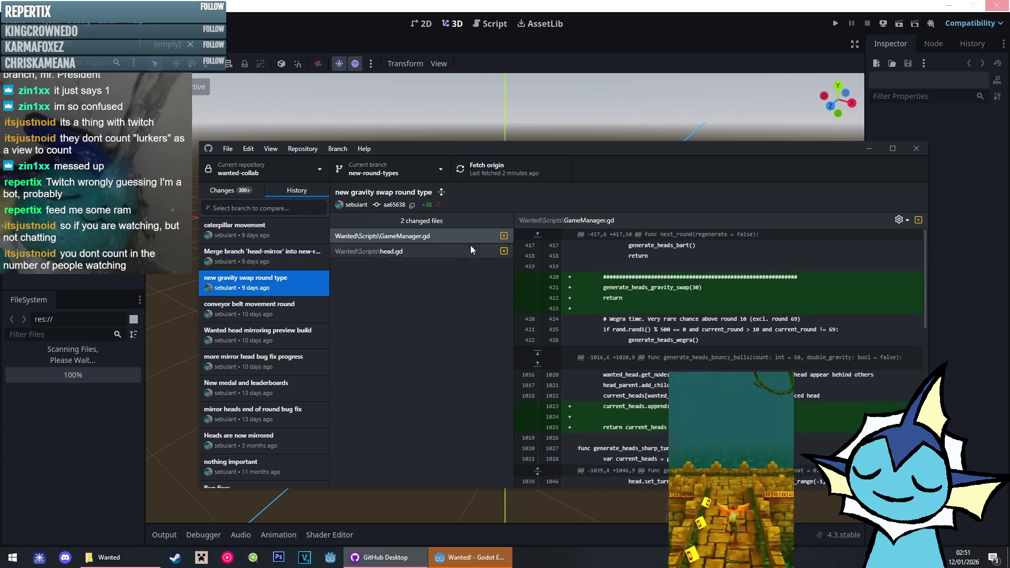
{"action": "left_click", "coordinate": [489, 24]}
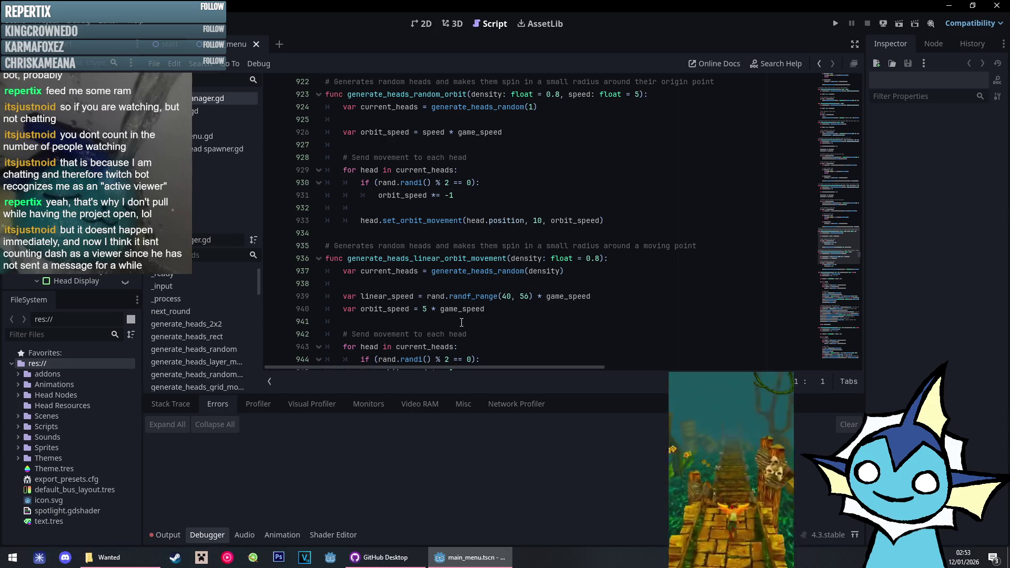
Uncomment lines 402–403 in next_round to force generate_heads_caterpillar(0.9), then save and run
{"action": "left_click", "coordinate": [462, 209]}
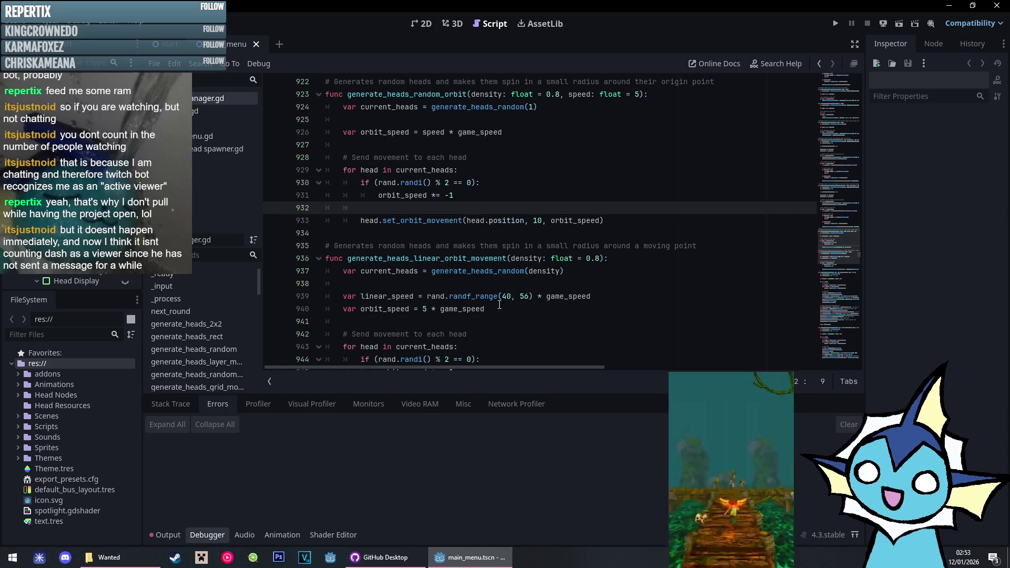
{"action": "scroll", "coordinate": [490, 176], "scroll_direction": "up", "scroll_amount": 10}
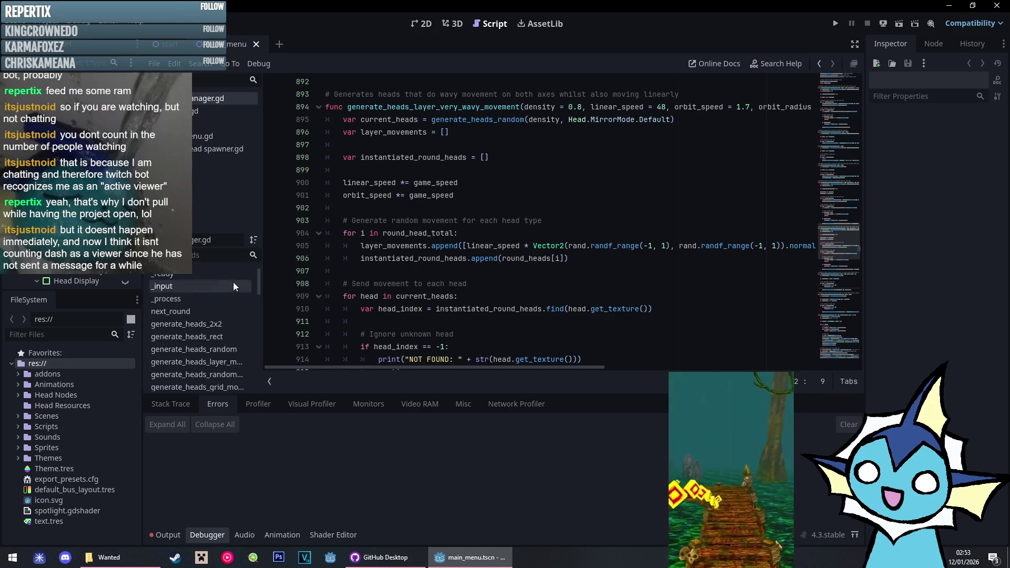
{"action": "scroll", "coordinate": [204, 310], "scroll_direction": "down", "scroll_amount": 1}
{"action": "left_click", "coordinate": [203, 300]}
{"action": "scroll", "coordinate": [432, 221], "scroll_direction": "down", "scroll_amount": 6}
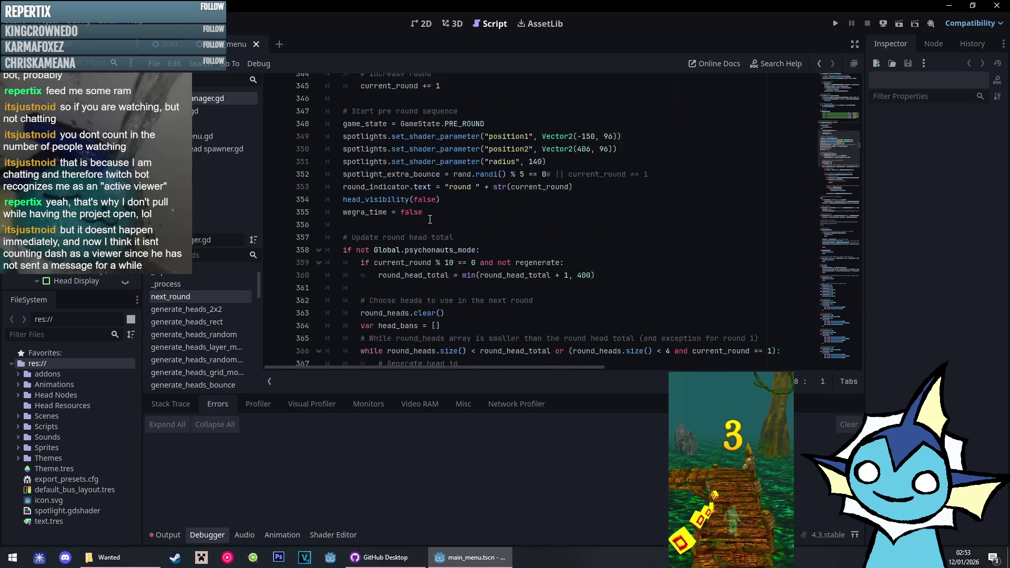
{"action": "scroll", "coordinate": [432, 221], "scroll_direction": "down", "scroll_amount": 8}
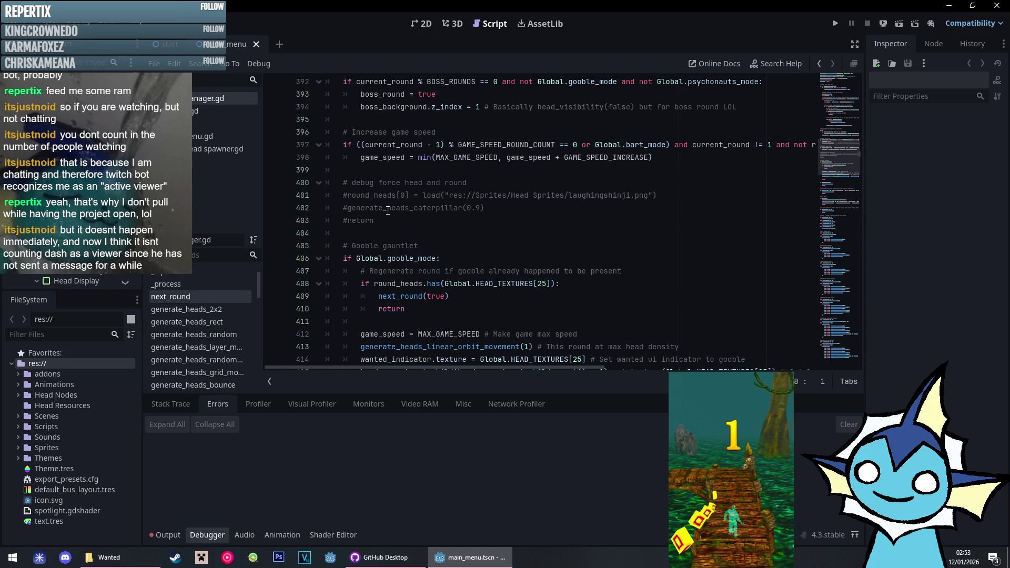
{"action": "left_click", "coordinate": [354, 210]}
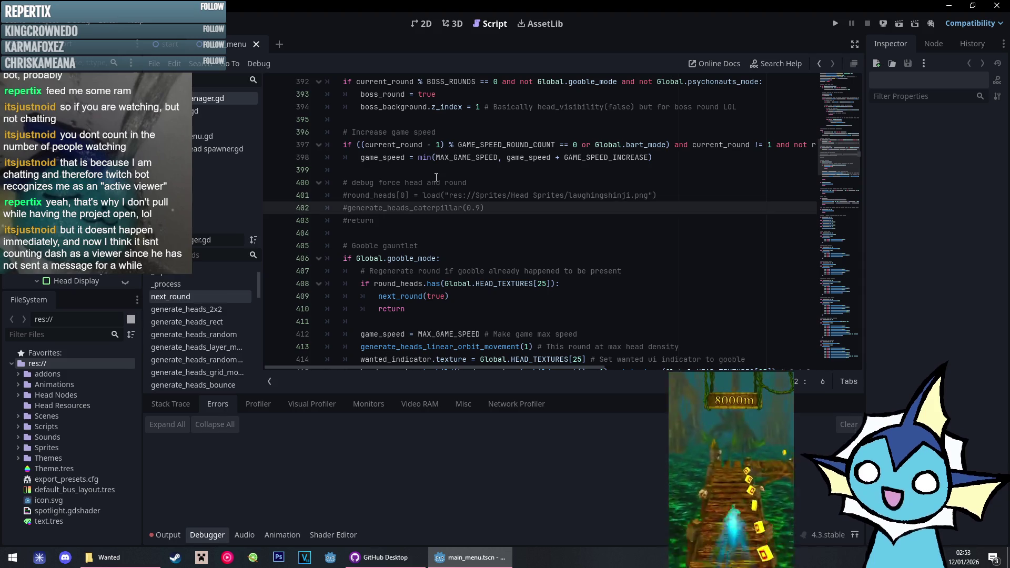
{"action": "key", "text": "Down"}
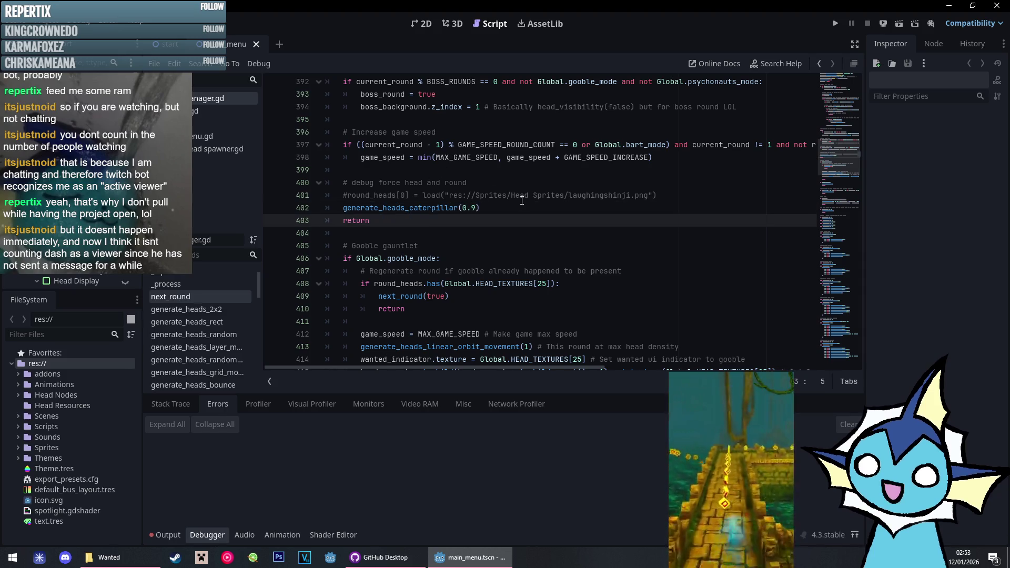
{"action": "left_click", "coordinate": [510, 207]}
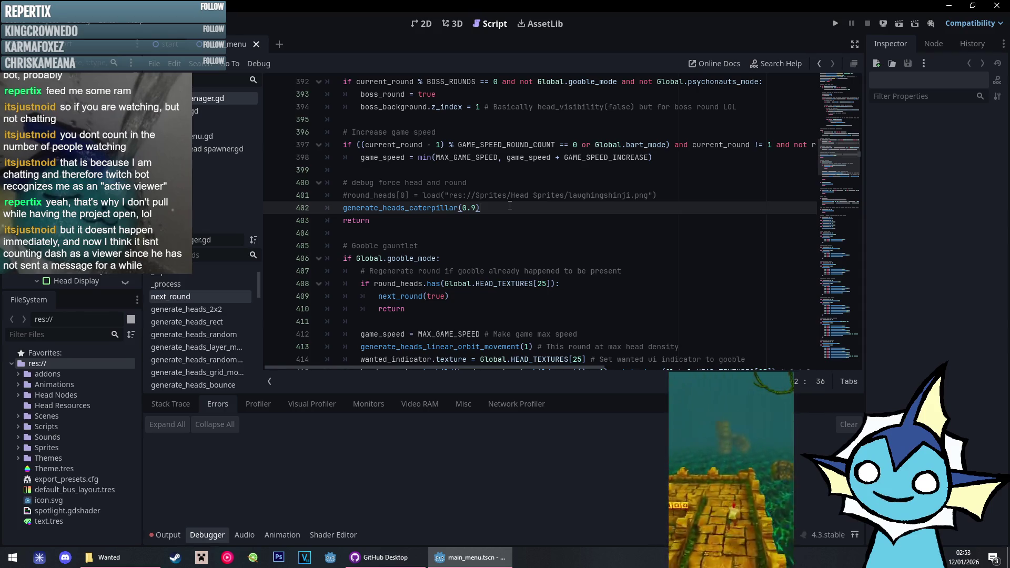
{"action": "key", "text": "ctrl+s"}
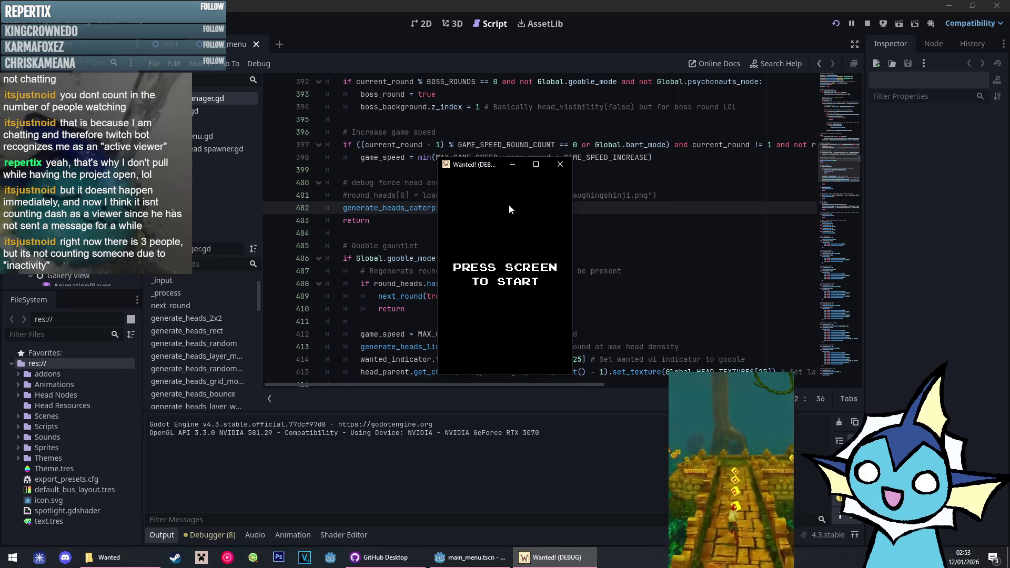
Get past the Wanted! title, visit Options and back, press PLAY, and maximize the game window
{"action": "left_click", "coordinate": [510, 209]}
{"action": "left_click", "coordinate": [505, 335]}
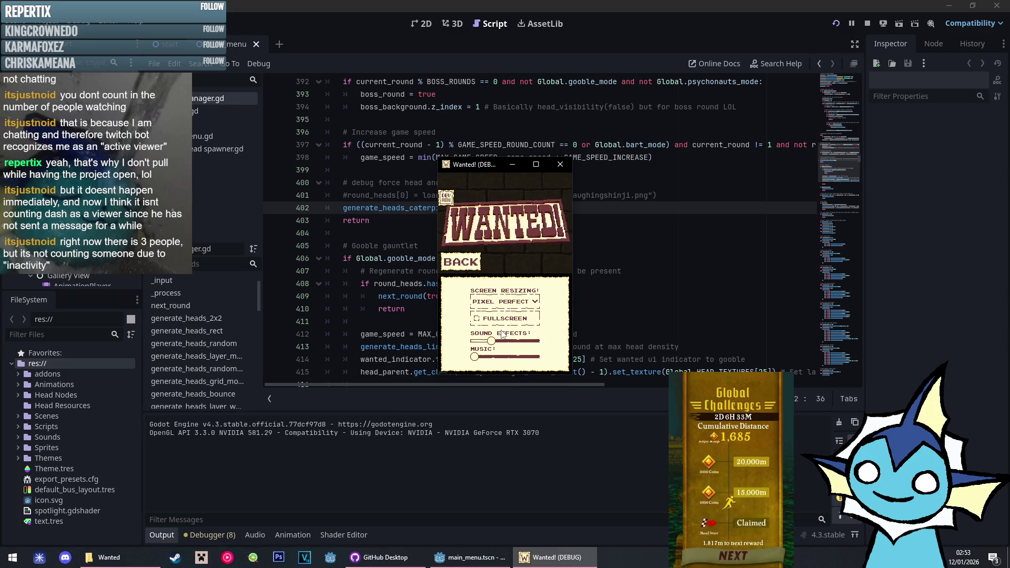
{"action": "left_click", "coordinate": [469, 265]}
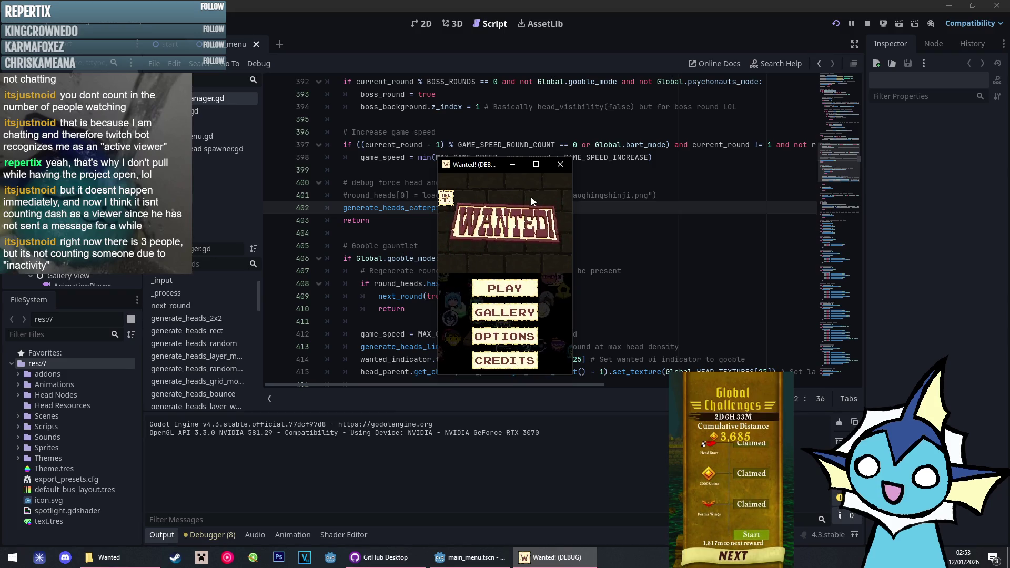
{"action": "left_click", "coordinate": [515, 294]}
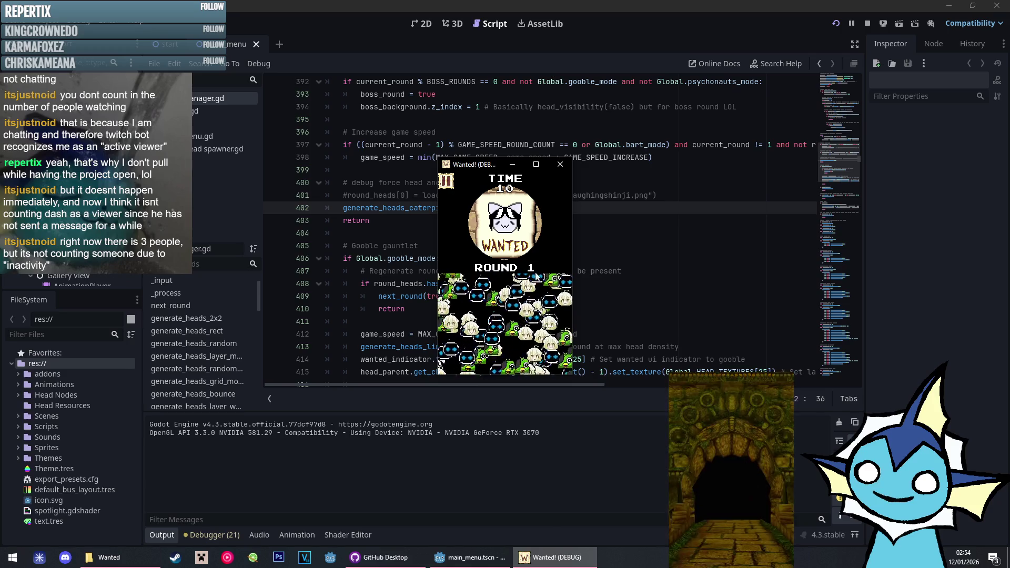
{"action": "left_click", "coordinate": [537, 165]}
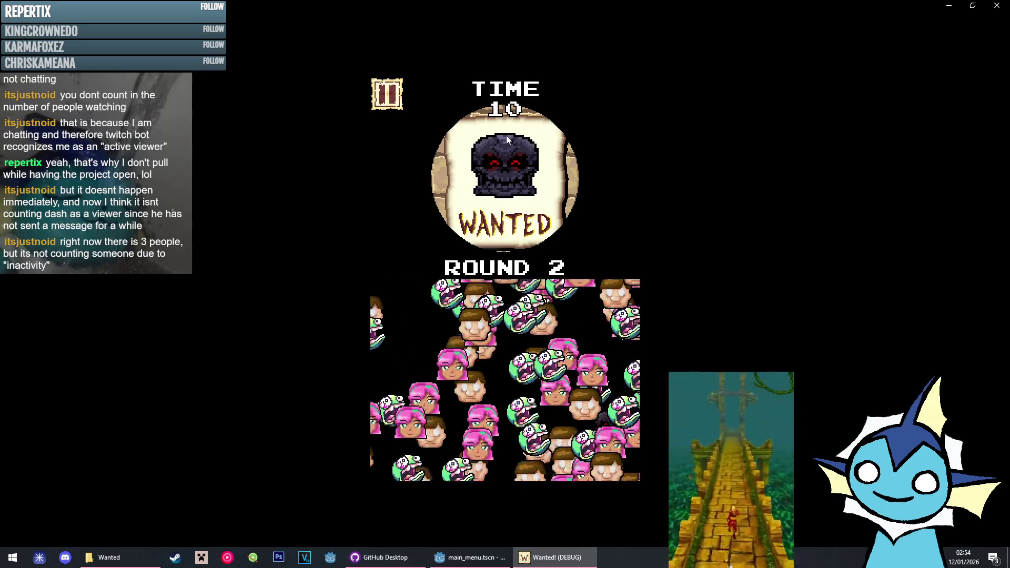
Catch the wanted characters through round 6, pausing once, then stop the debug game with F8
{"action": "left_click", "coordinate": [559, 395]}
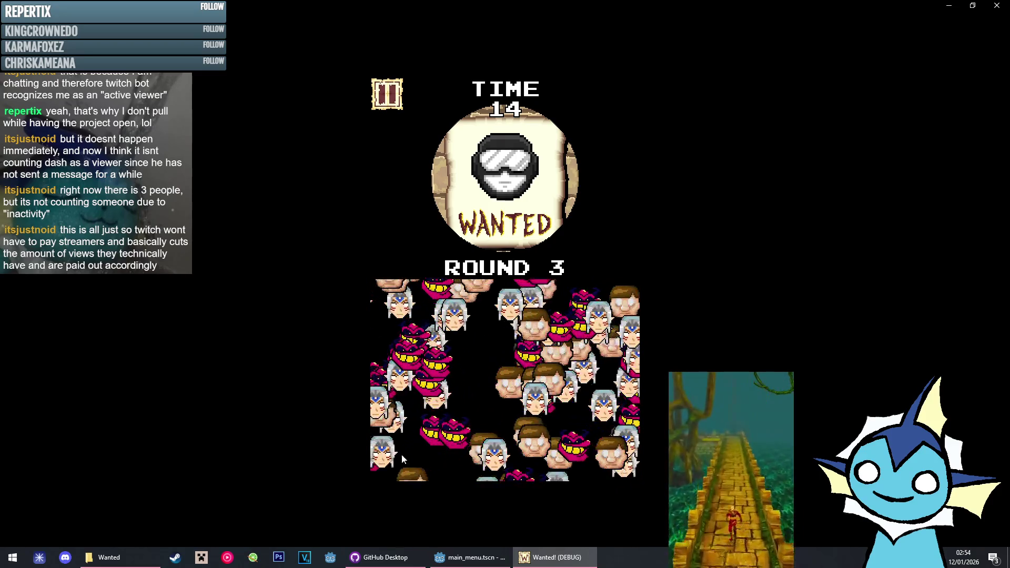
{"action": "left_click", "coordinate": [528, 340]}
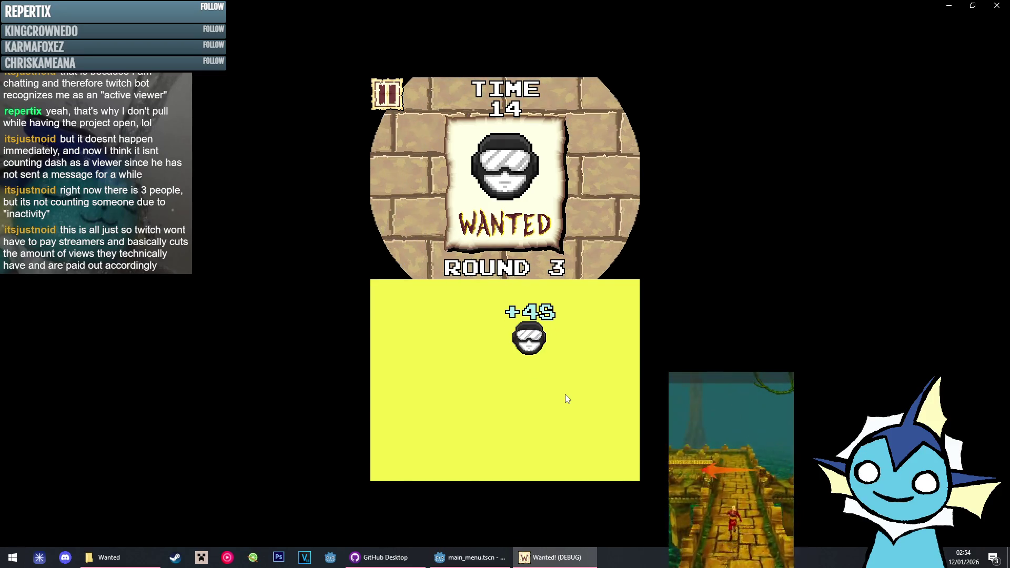
{"action": "left_click", "coordinate": [390, 95]}
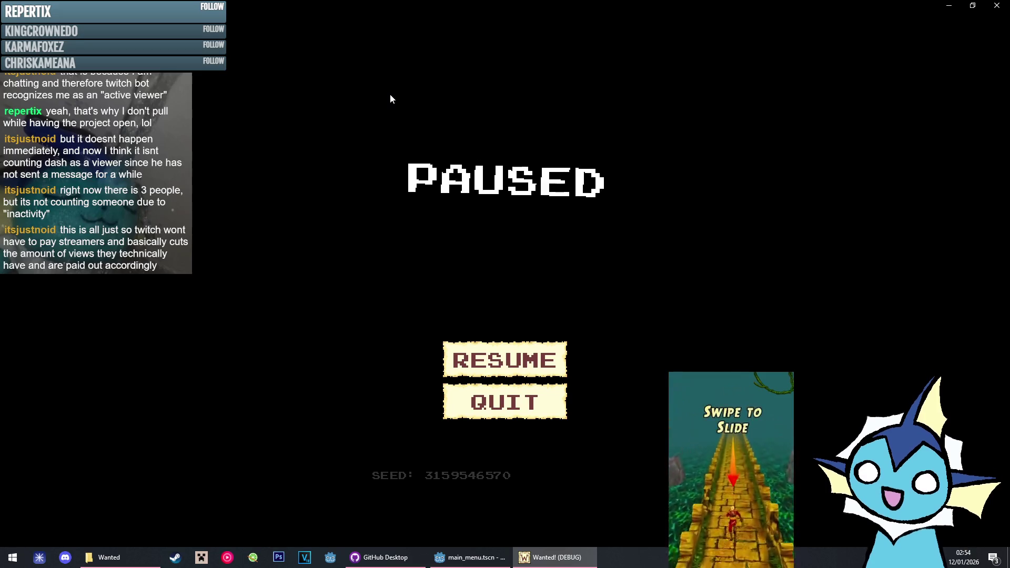
{"action": "key", "text": "Escape"}
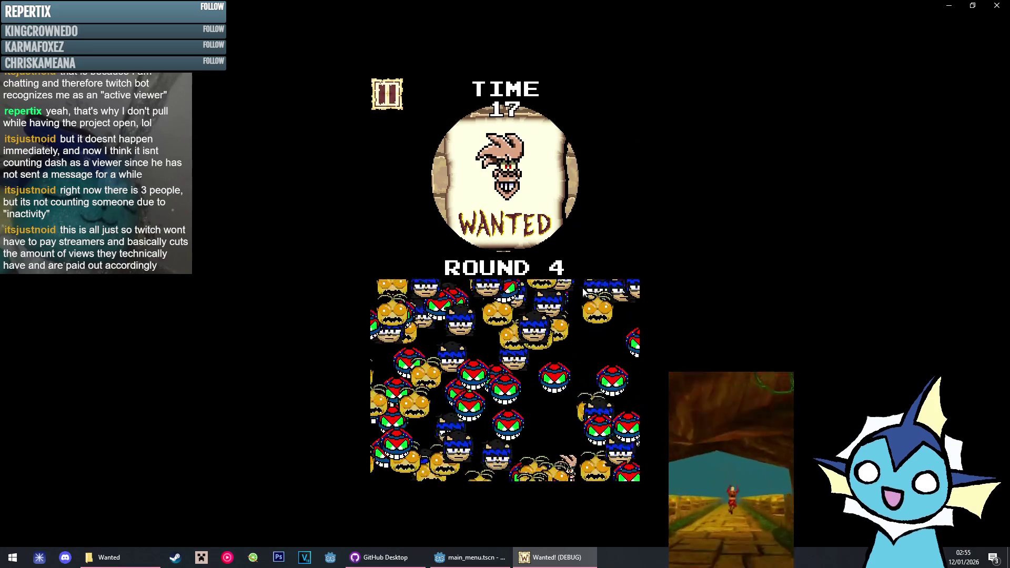
{"action": "left_click", "coordinate": [600, 360]}
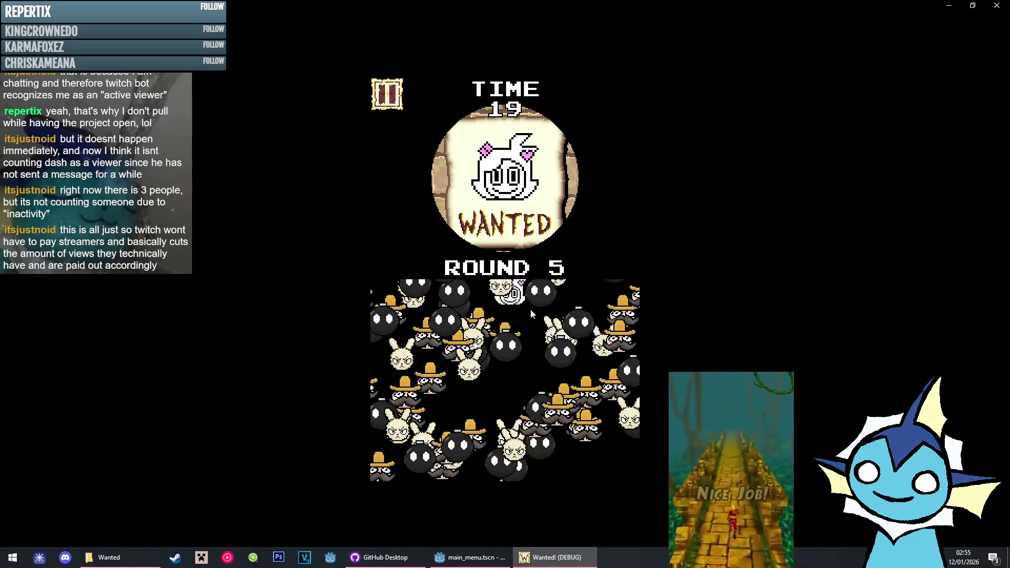
{"action": "left_click", "coordinate": [474, 308]}
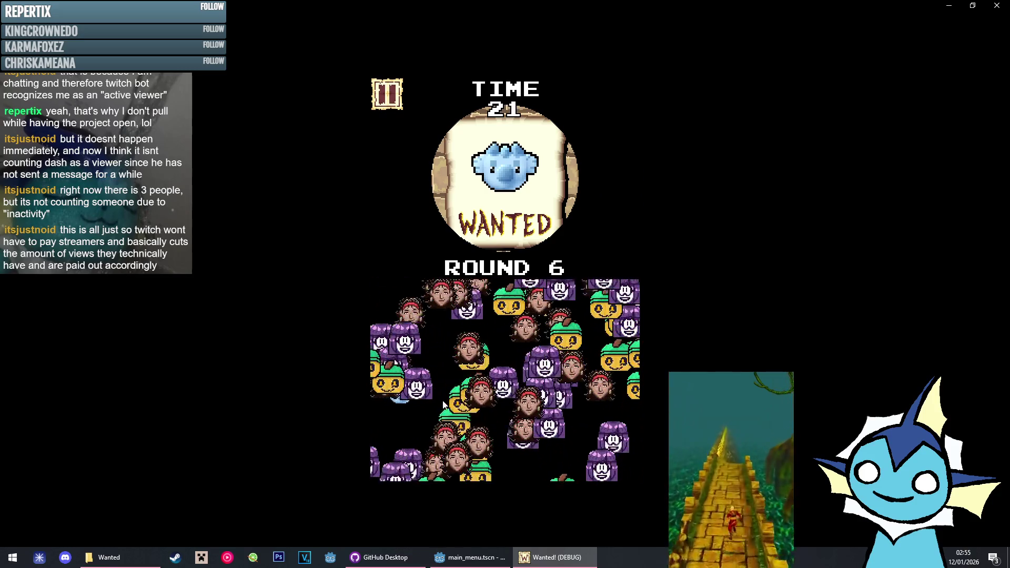
{"action": "left_click", "coordinate": [410, 392]}
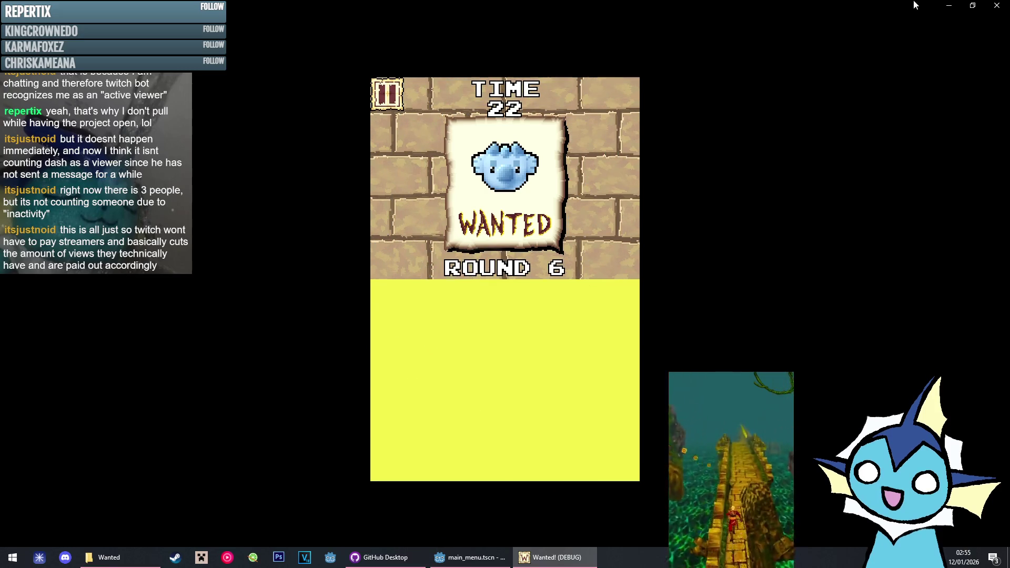
{"action": "left_click", "coordinate": [387, 94]}
{"action": "key", "text": "F8"}
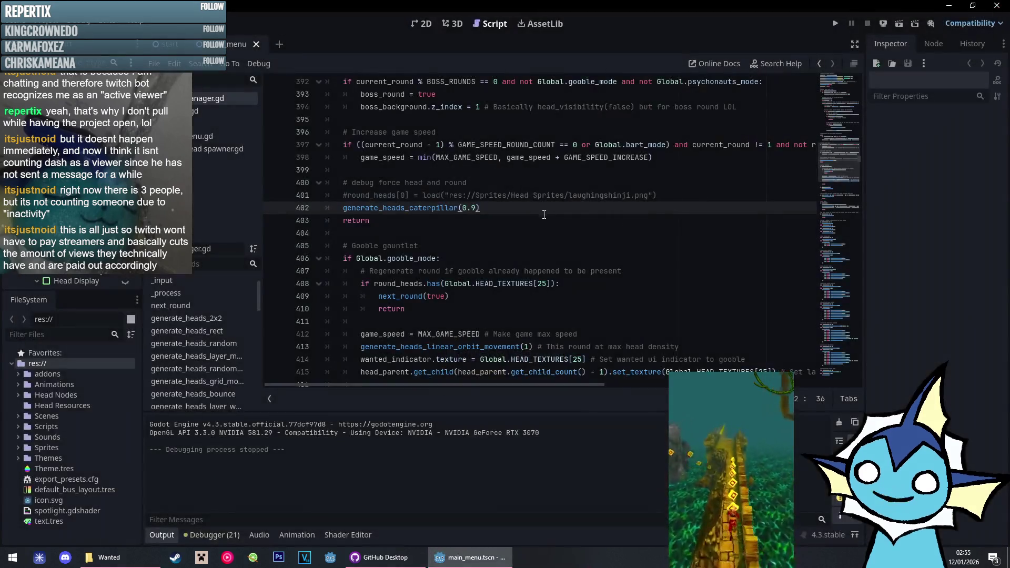
Replace generate_heads_caterpillar(0.9) on line 402 with generate_heads_conveyor_belts() using autocomplete, then save
{"action": "double_click", "coordinate": [400, 208]}
{"action": "scroll", "coordinate": [243, 329], "scroll_direction": "down", "scroll_amount": 5}
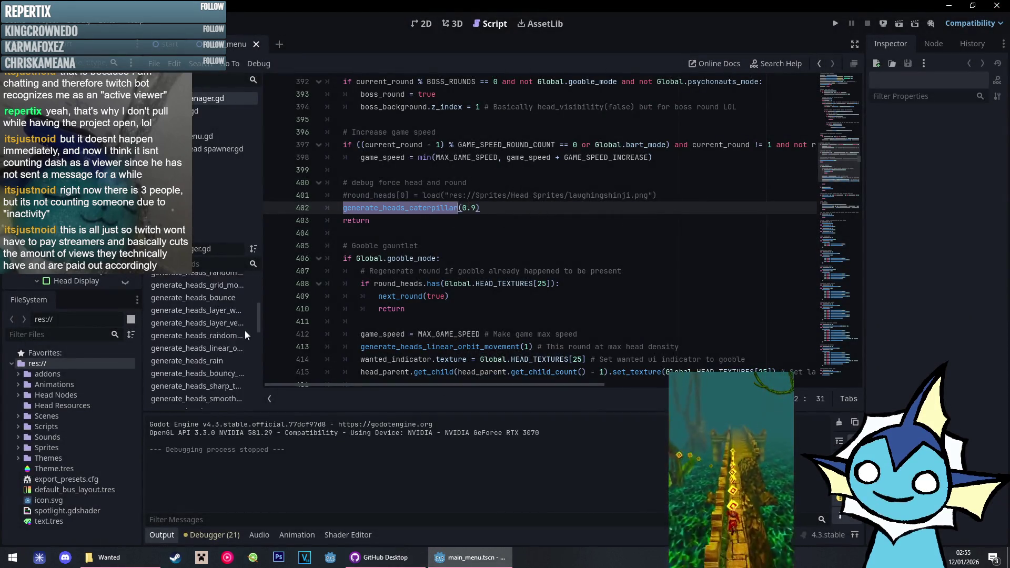
{"action": "scroll", "coordinate": [243, 329], "scroll_direction": "up", "scroll_amount": 5}
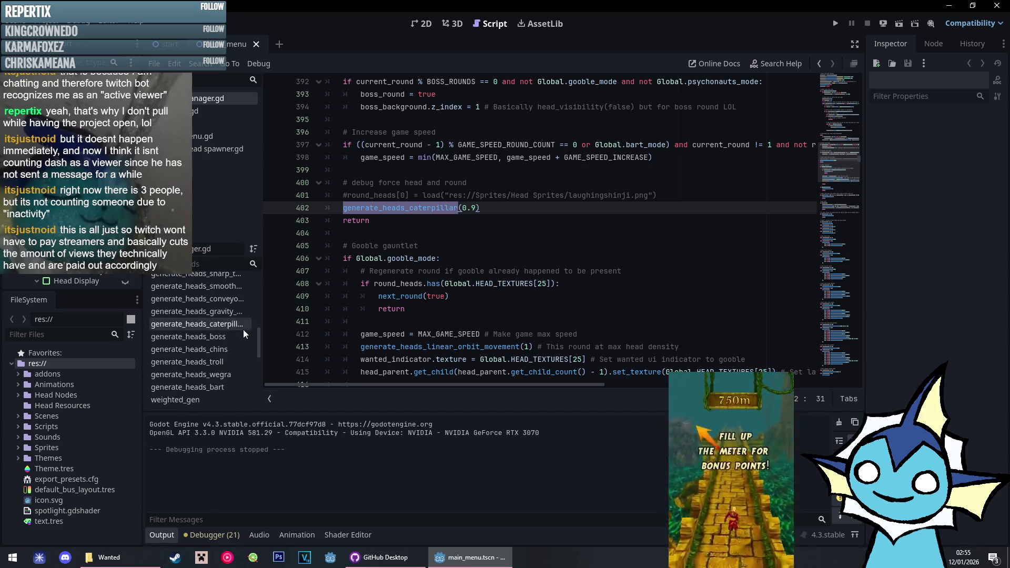
{"action": "scroll", "coordinate": [455, 252], "scroll_direction": "up", "scroll_amount": 2}
{"action": "type", "text": "gener"}
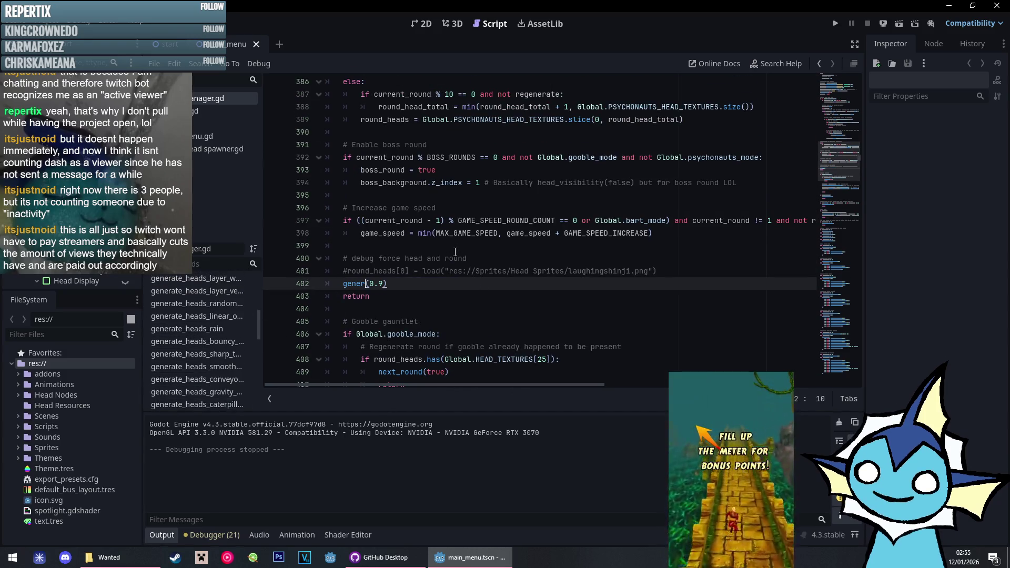
{"action": "key", "text": "Delete"}
{"action": "key", "text": "Delete"}
{"action": "key", "text": "Delete"}
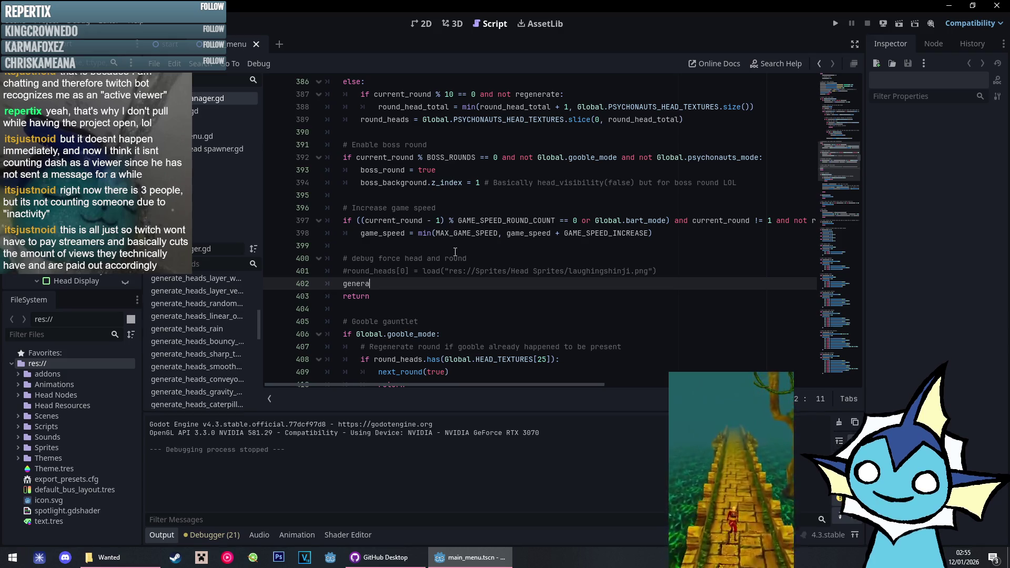
{"action": "type", "text": "te_heads"}
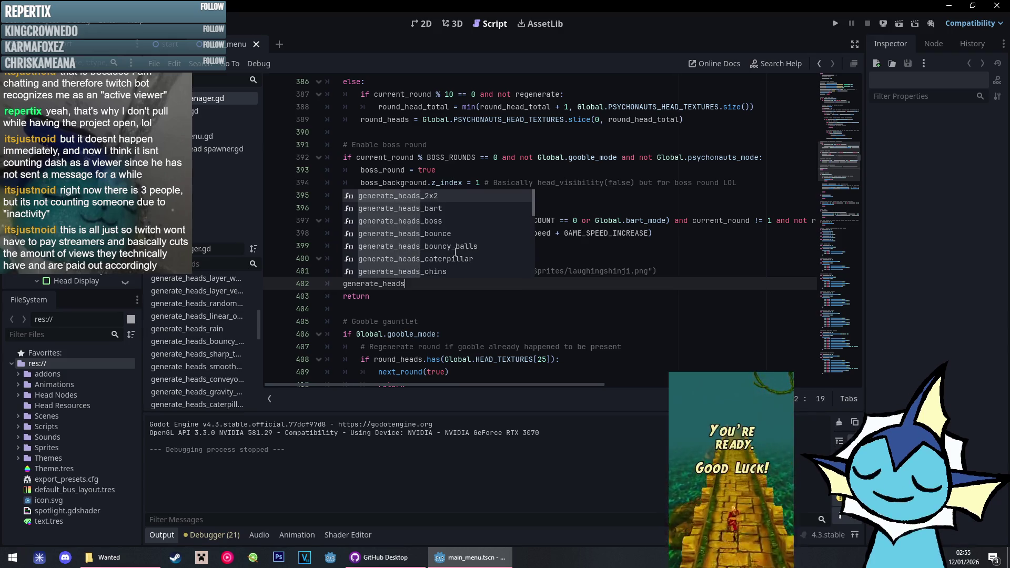
{"action": "type", "text": "_conveyor_belts("}
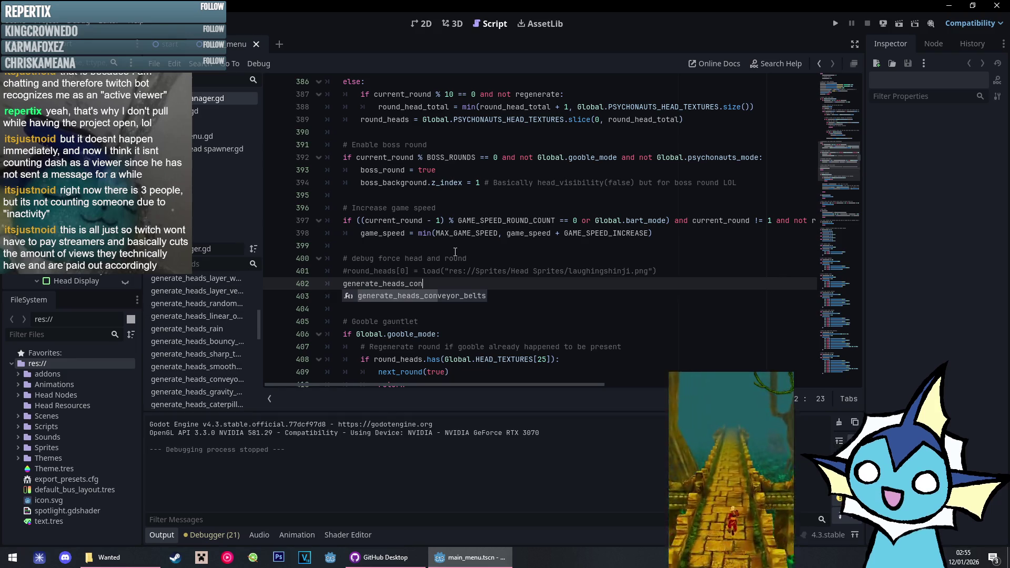
{"action": "key", "text": "Return"}
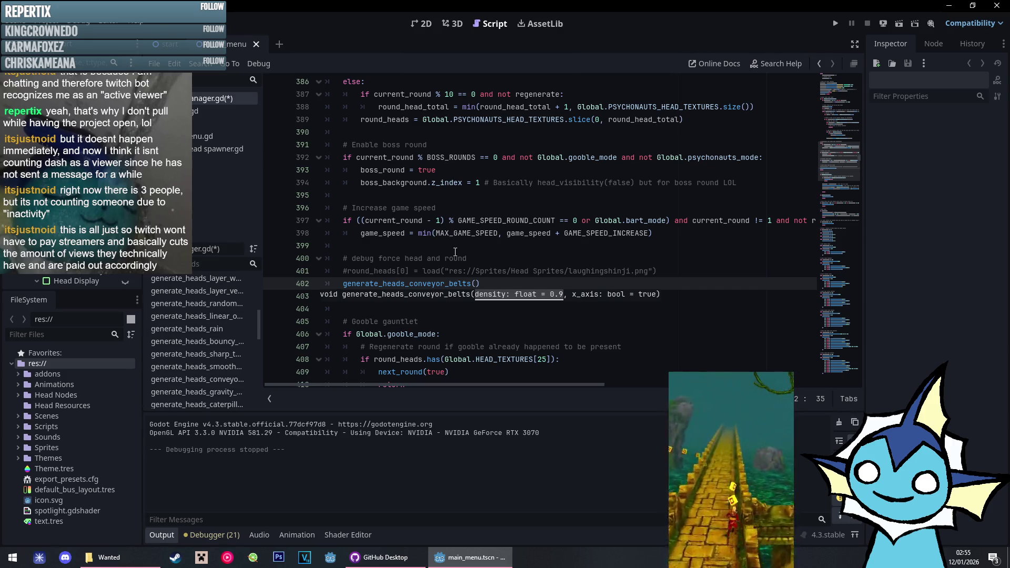
{"action": "key", "text": "ctrl+s"}
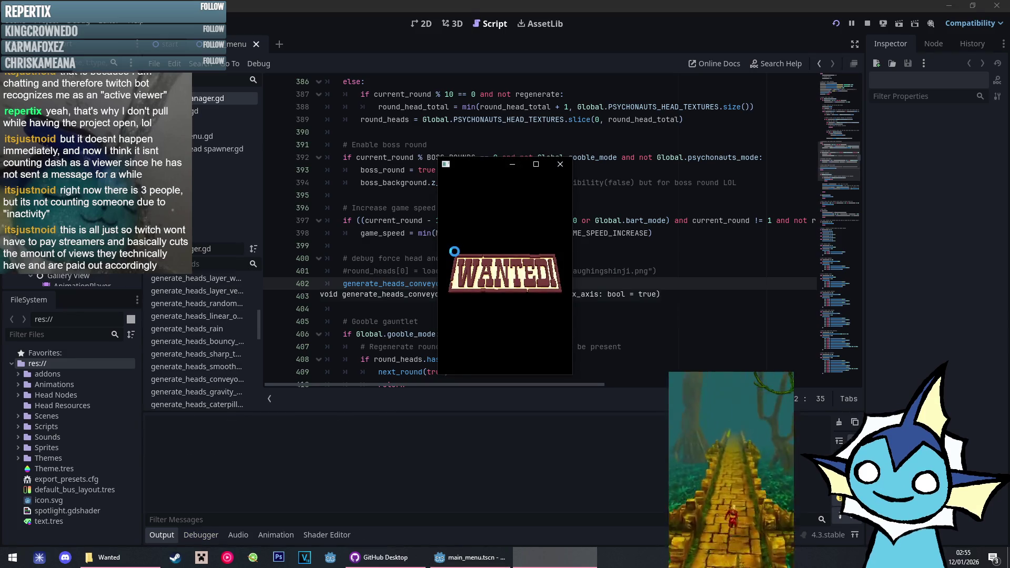
Start a new full-screen game, play the conveyor-belt round, then close it with Alt+F4
{"action": "left_click", "coordinate": [506, 283]}
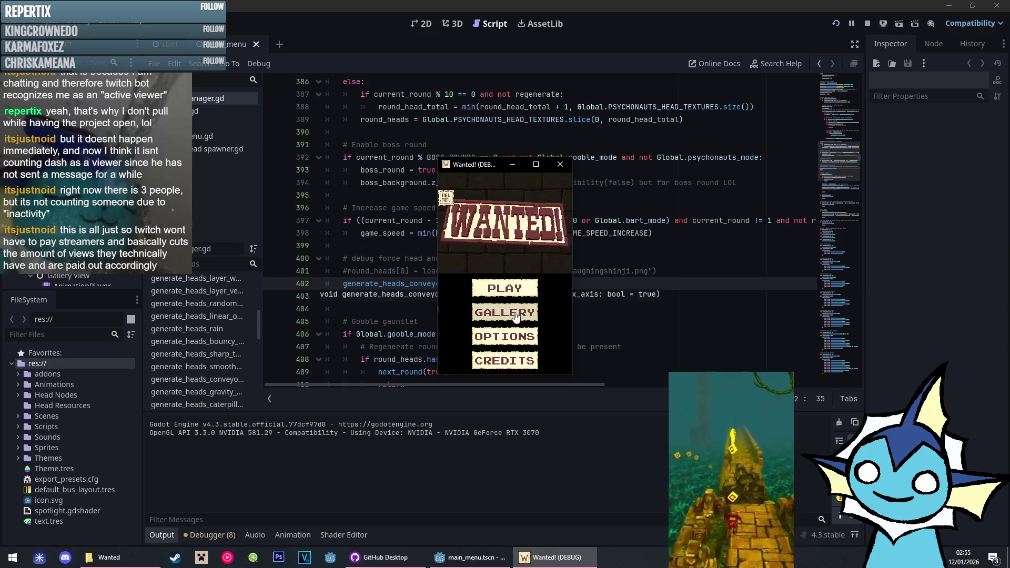
{"action": "left_click", "coordinate": [515, 295]}
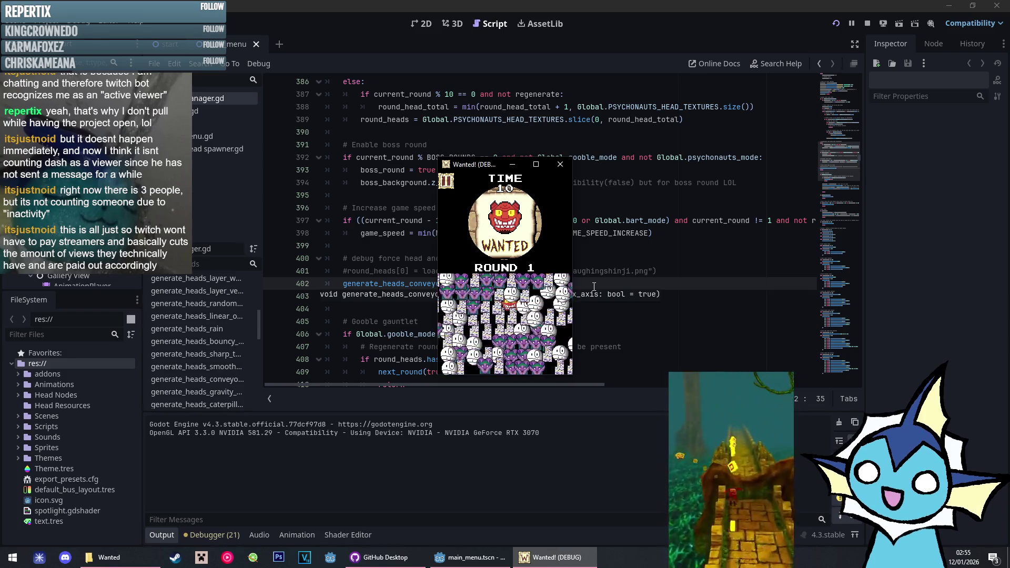
{"action": "left_click", "coordinate": [537, 164]}
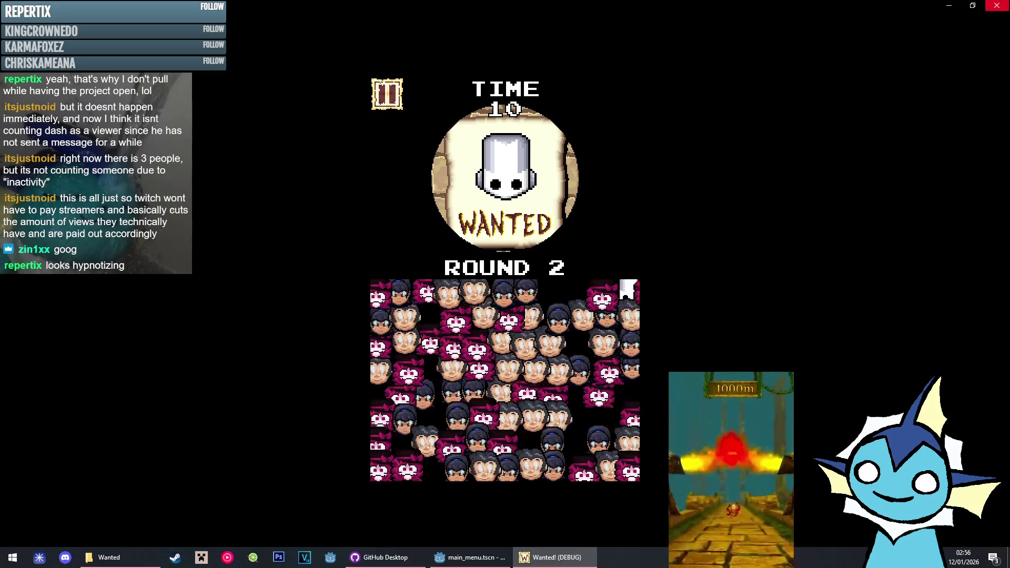
{"action": "key", "text": "alt+F4"}
Pass '1, false' to generate_heads_conveyor_belts, save and relaunch, then start a full-screen game
{"action": "type", "text": "1"}
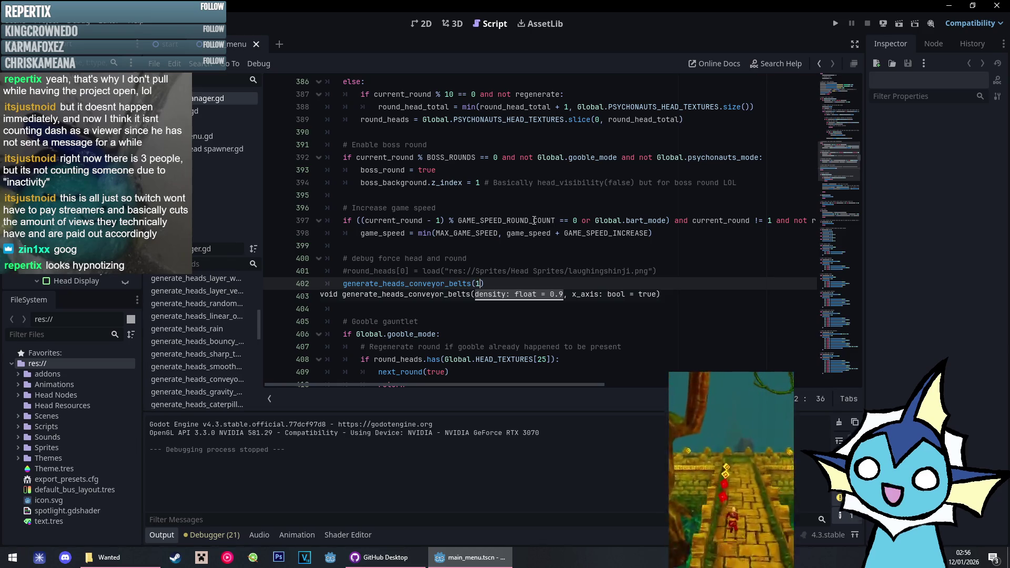
{"action": "type", "text": ", false"}
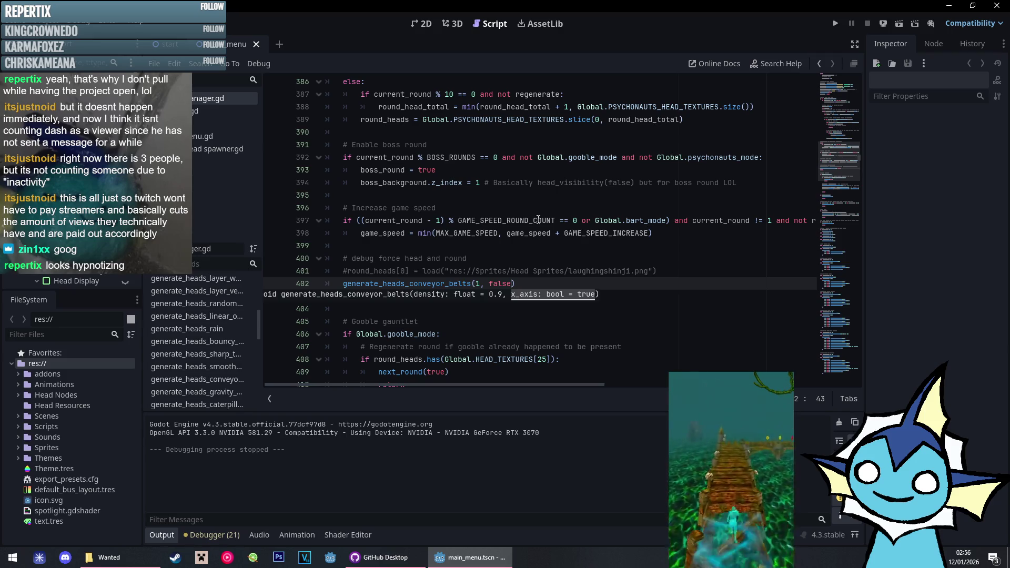
{"action": "key", "text": "ctrl+s"}
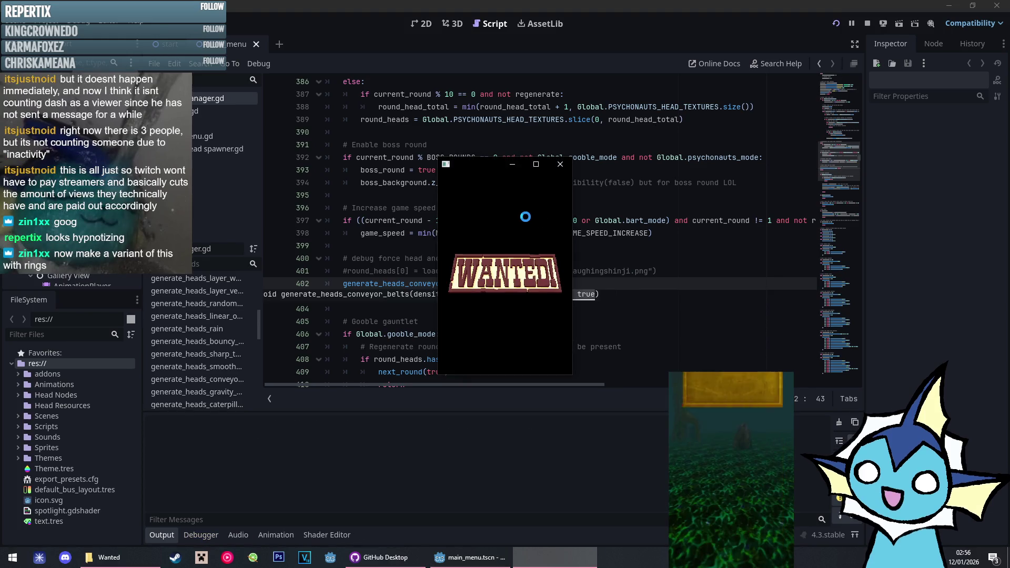
{"action": "left_click", "coordinate": [559, 280]}
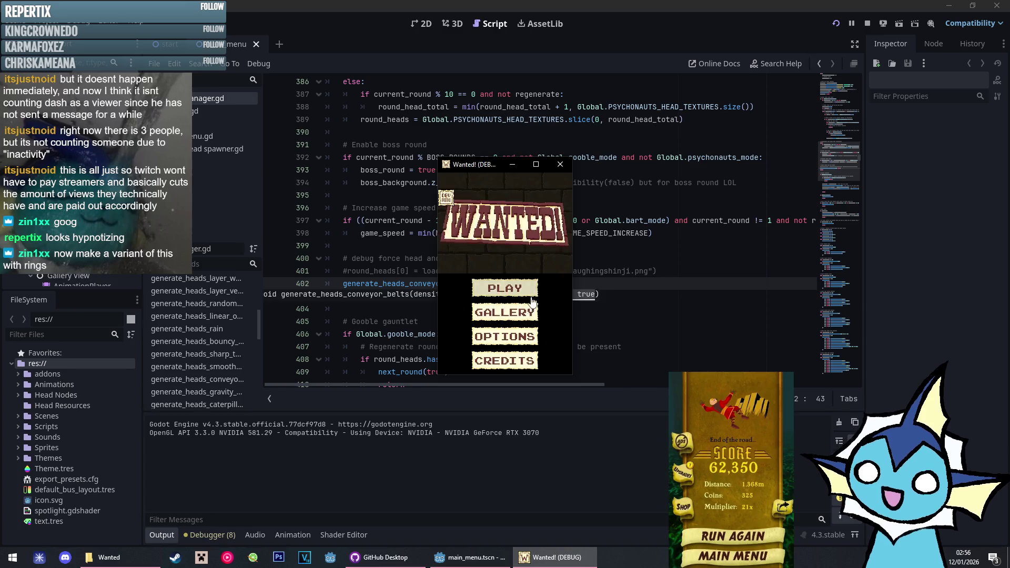
{"action": "left_click", "coordinate": [515, 295]}
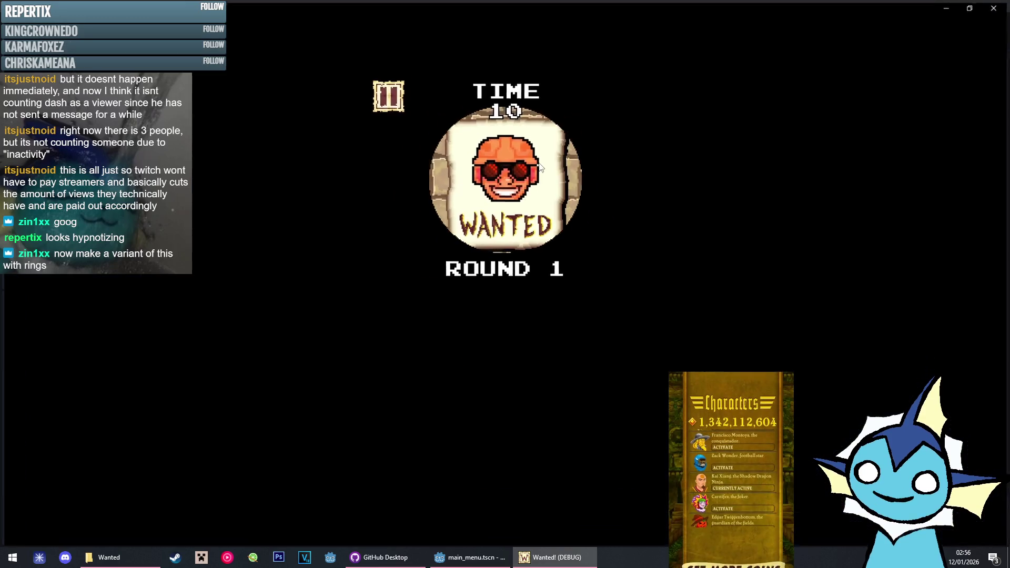
{"action": "left_click", "coordinate": [536, 164]}
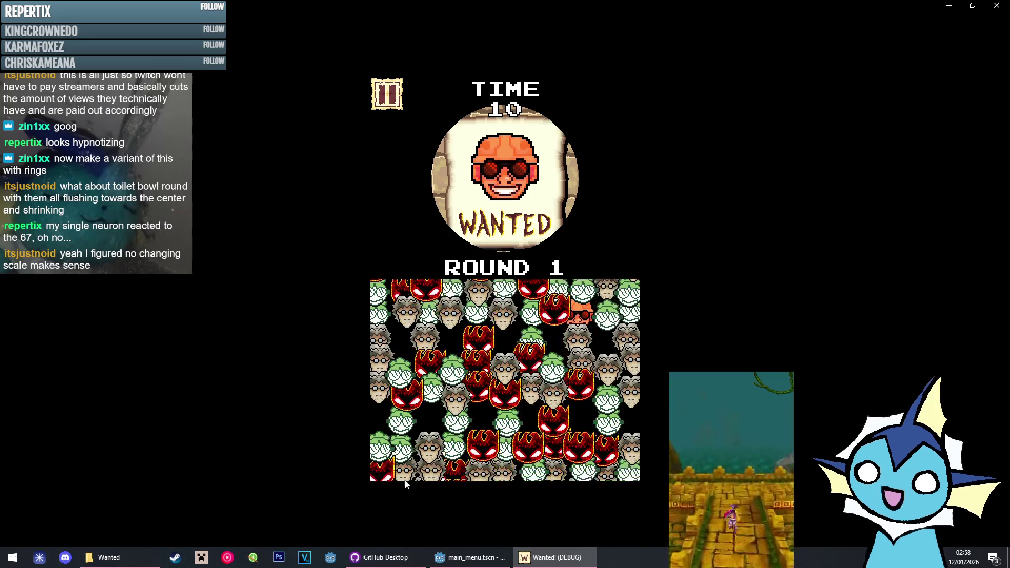
Pause and resume the conveyor-belt round, then launch Paint from the Start menu
{"action": "left_click", "coordinate": [387, 97]}
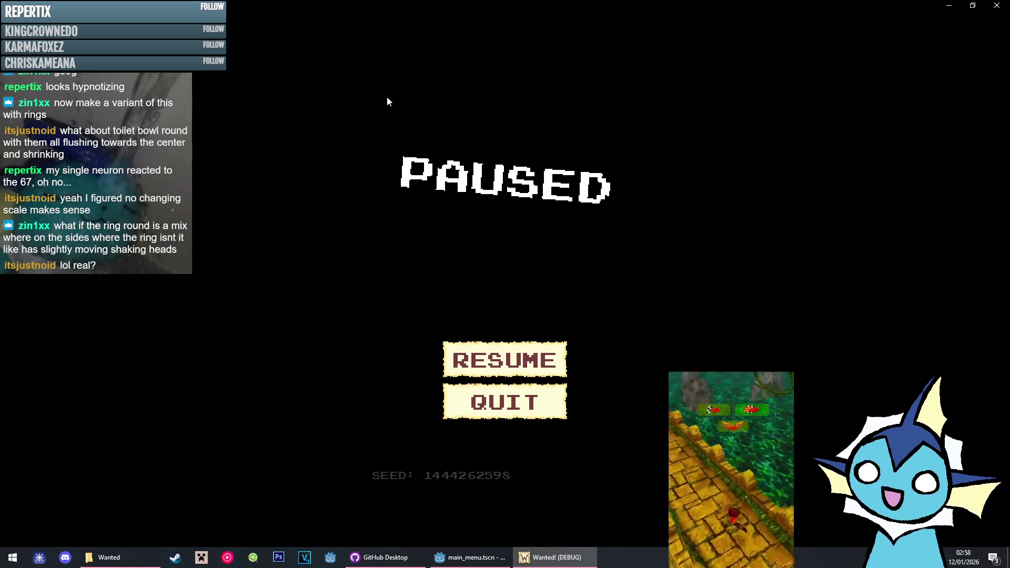
{"action": "left_click", "coordinate": [526, 351]}
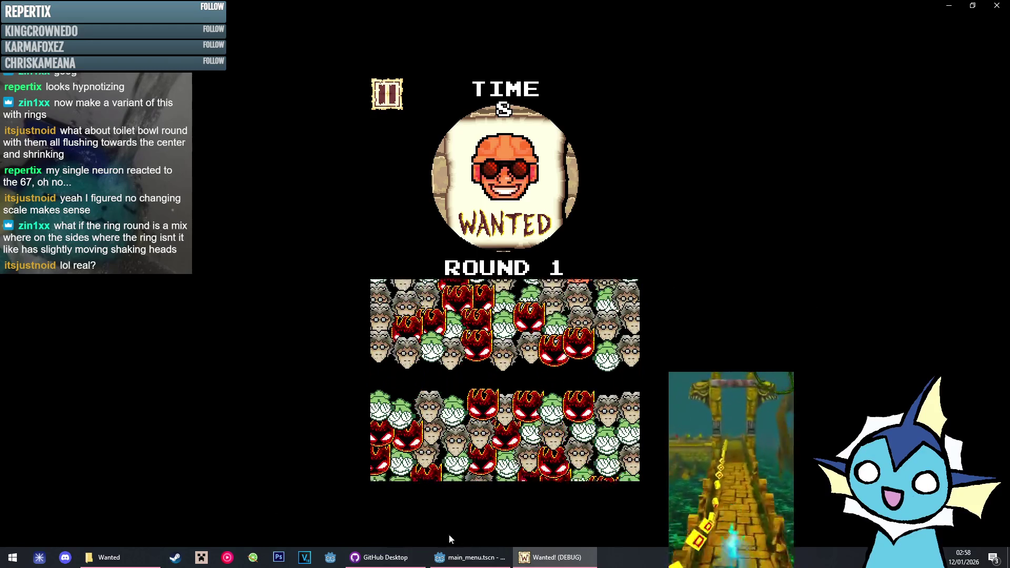
{"action": "left_click", "coordinate": [13, 558]}
{"action": "type", "text": "paint"}
{"action": "key", "text": "Return"}
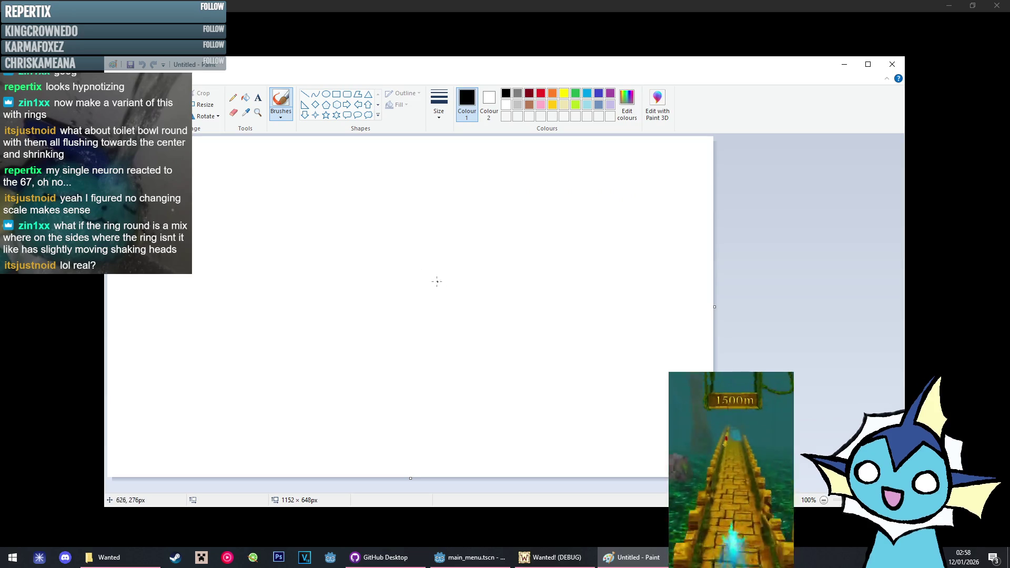
Sketch a black circle with red circles drawn around it in a 3×3 grid
{"action": "left_click_drag", "start_coordinate": [436, 285], "coordinate": [442, 281]}
{"action": "left_click", "coordinate": [541, 94]}
{"action": "mouse_move", "coordinate": [450, 203]}
{"action": "left_mouse_down"}
{"action": "mouse_move", "coordinate": [440, 220]}
{"action": "mouse_move", "coordinate": [454, 205]}
{"action": "left_mouse_up"}
{"action": "left_click_drag", "start_coordinate": [526, 208], "coordinate": [534, 212]}
{"action": "left_click_drag", "start_coordinate": [532, 301], "coordinate": [532, 289]}
{"action": "left_click_drag", "start_coordinate": [529, 364], "coordinate": [530, 369]}
{"action": "left_click_drag", "start_coordinate": [447, 362], "coordinate": [442, 363]}
{"action": "left_click_drag", "start_coordinate": [361, 361], "coordinate": [385, 356]}
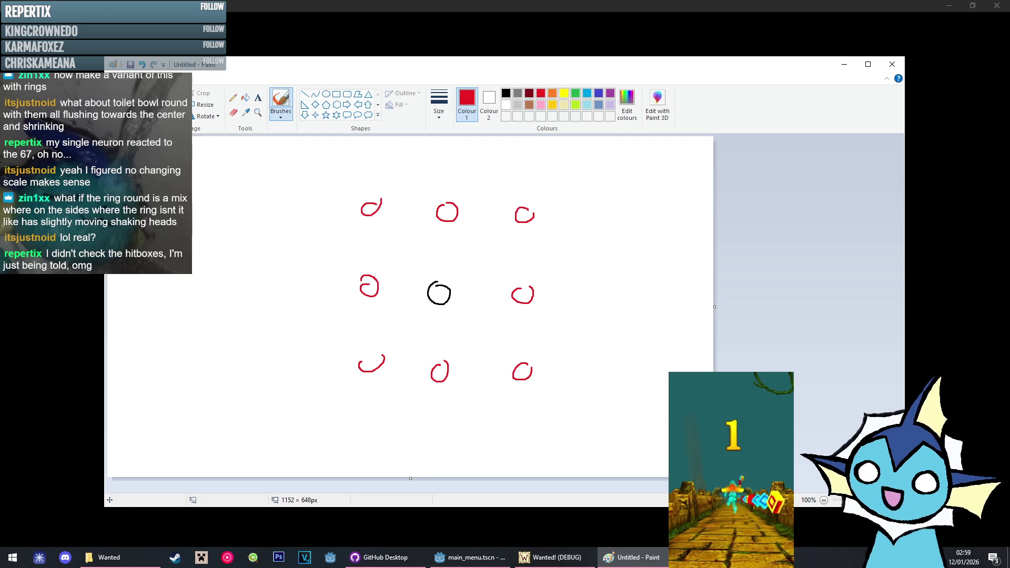
{"action": "key", "text": "alt+Tab"}
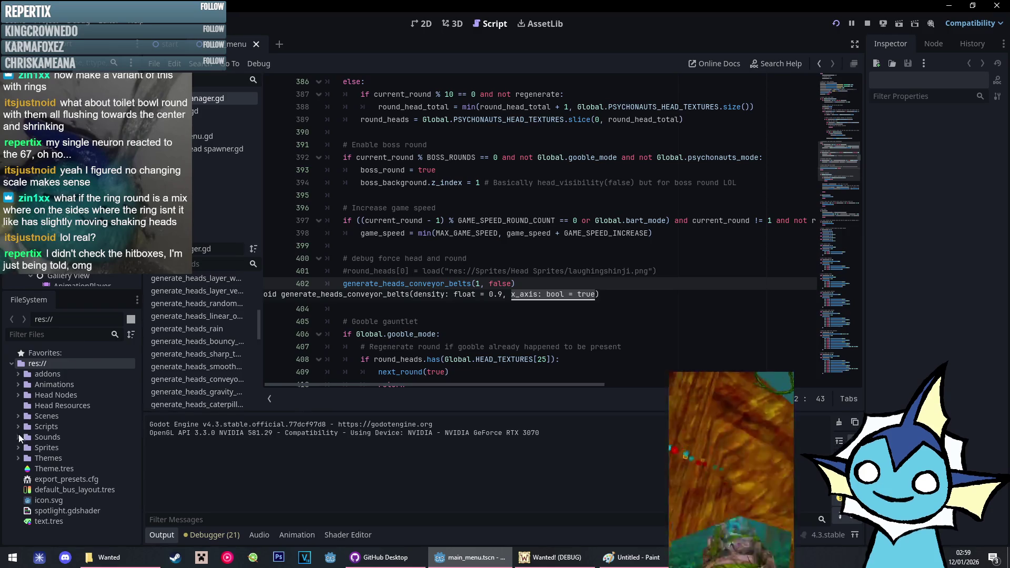
Open head.tscn by filtering FileSystem for 'head.ts' and inspect its hitbox grid in the 2D view
{"action": "left_click", "coordinate": [50, 334]}
{"action": "type", "text": "head.ts"}
{"action": "key", "text": "Down"}
{"action": "key", "text": "Return"}
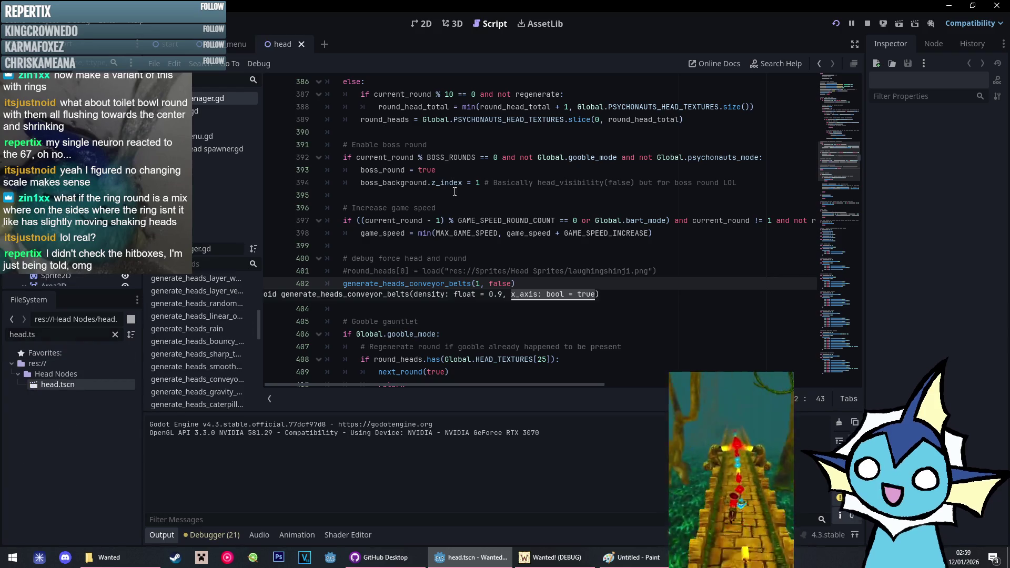
{"action": "left_click", "coordinate": [429, 27]}
{"action": "mouse_move", "coordinate": [495, 188]}
{"action": "left_mouse_down"}
{"action": "mouse_move", "coordinate": [522, 173]}
{"action": "mouse_move", "coordinate": [520, 187]}
{"action": "mouse_move", "coordinate": [546, 196]}
{"action": "left_mouse_up"}
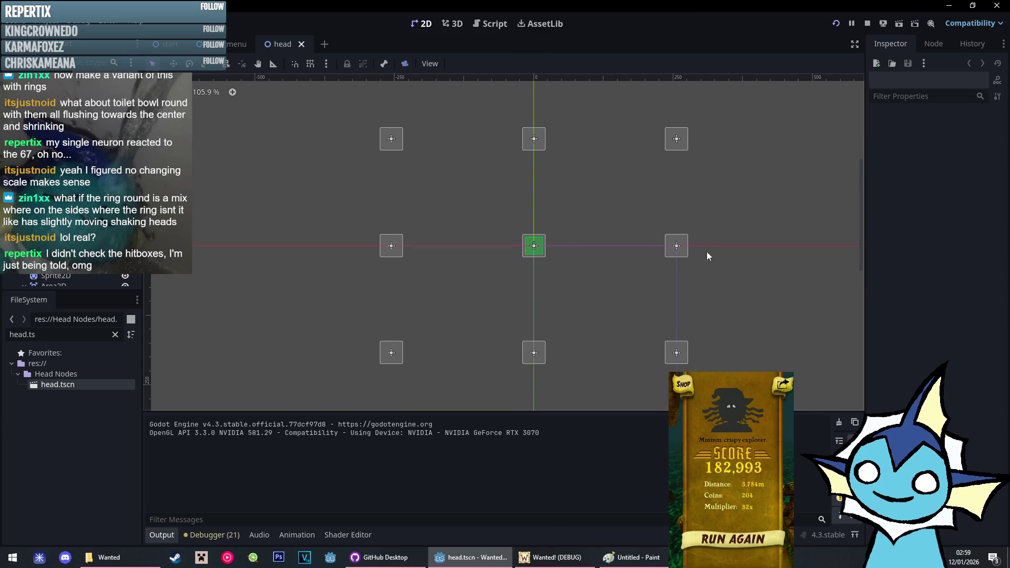
{"action": "key", "text": "alt+Tab"}
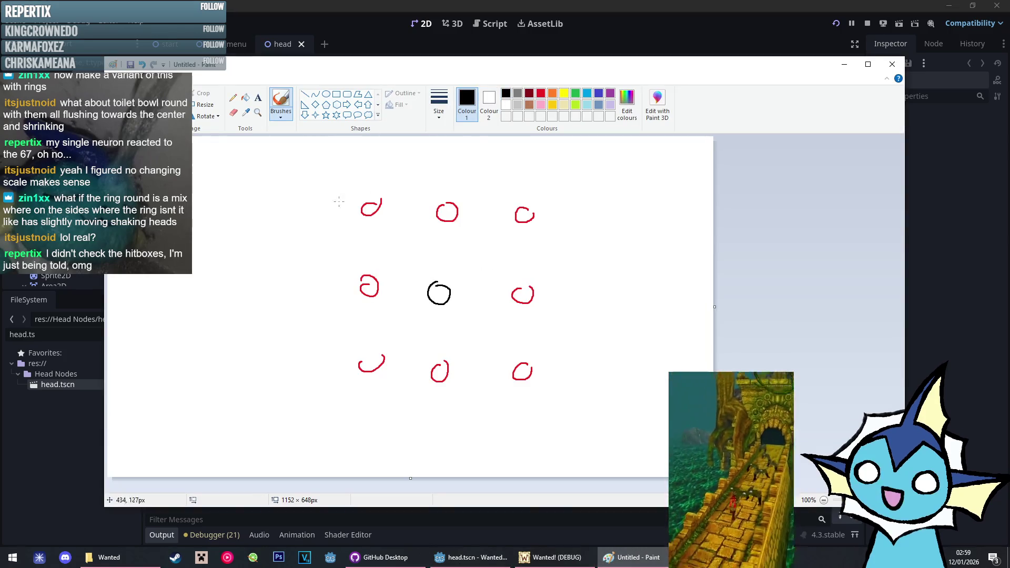
Draw a red square around the top-left four circles and a smaller black box around the corner circle, then minimise Paint
{"action": "mouse_move", "coordinate": [369, 208]}
{"action": "left_mouse_down"}
{"action": "mouse_move", "coordinate": [369, 289]}
{"action": "mouse_move", "coordinate": [444, 291]}
{"action": "mouse_move", "coordinate": [449, 213]}
{"action": "left_mouse_up"}
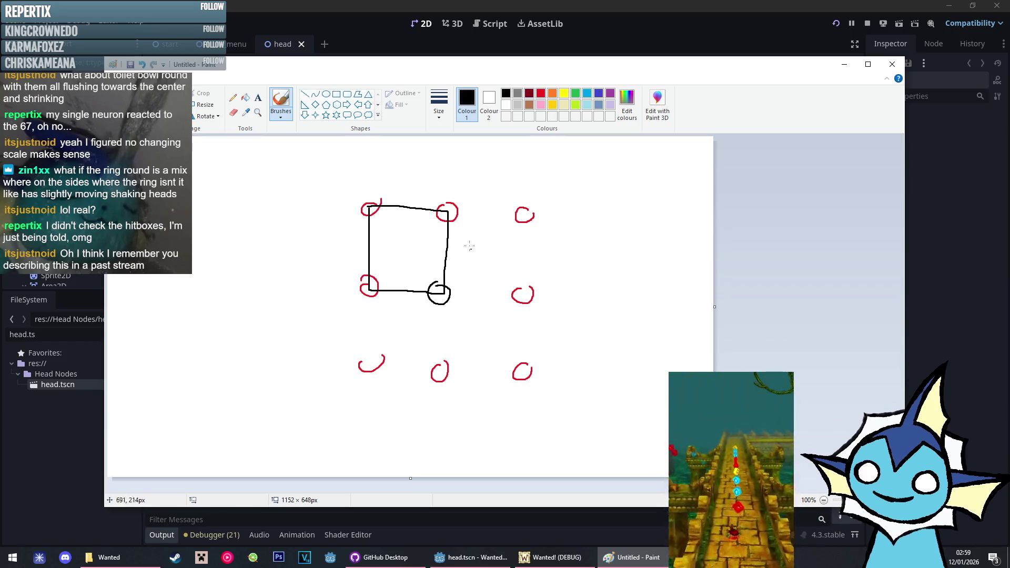
{"action": "mouse_move", "coordinate": [422, 275]}
{"action": "left_mouse_down"}
{"action": "mouse_move", "coordinate": [421, 300]}
{"action": "mouse_move", "coordinate": [414, 271]}
{"action": "left_mouse_up"}
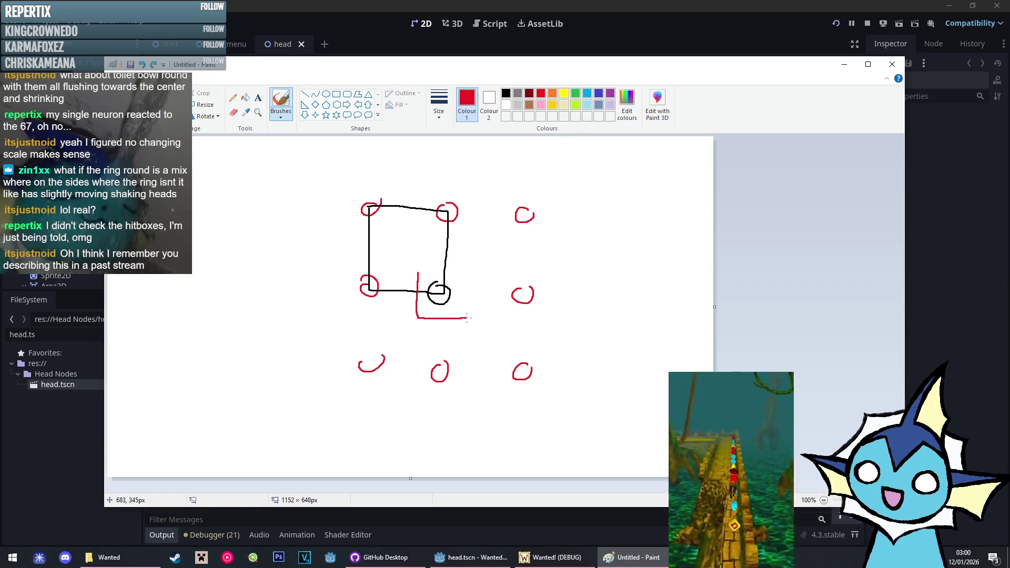
{"action": "left_click_drag", "start_coordinate": [425, 279], "coordinate": [429, 307]}
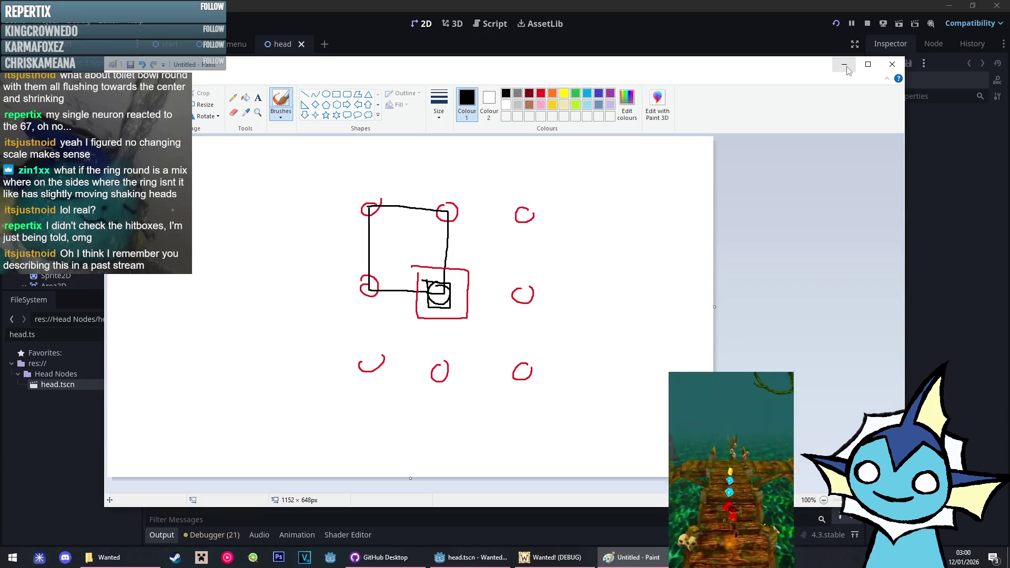
{"action": "left_click", "coordinate": [847, 67]}
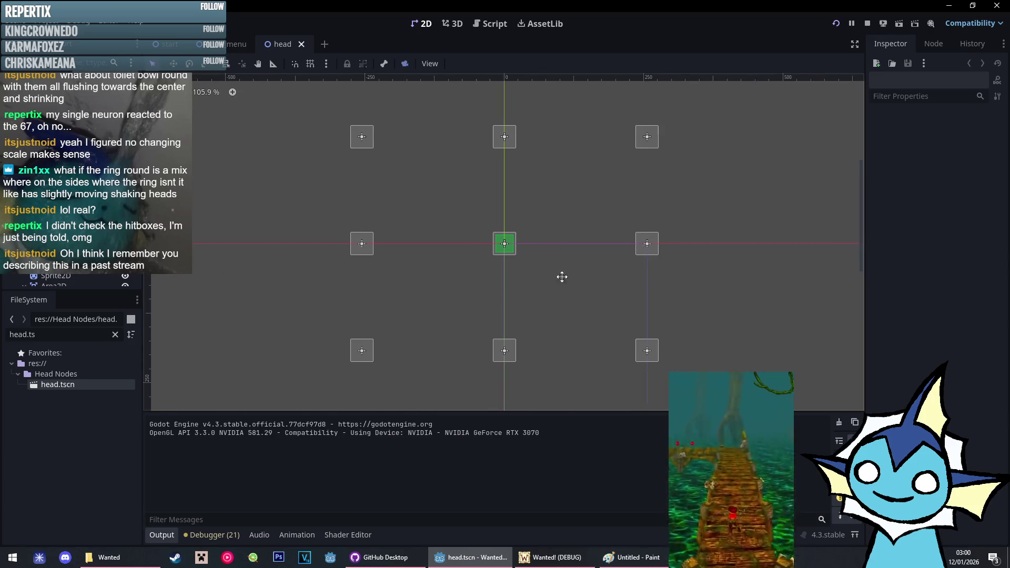
Back in the editor, show the Normal collision shape's 32×32 size in the Inspector
{"action": "left_click", "coordinate": [568, 563]}
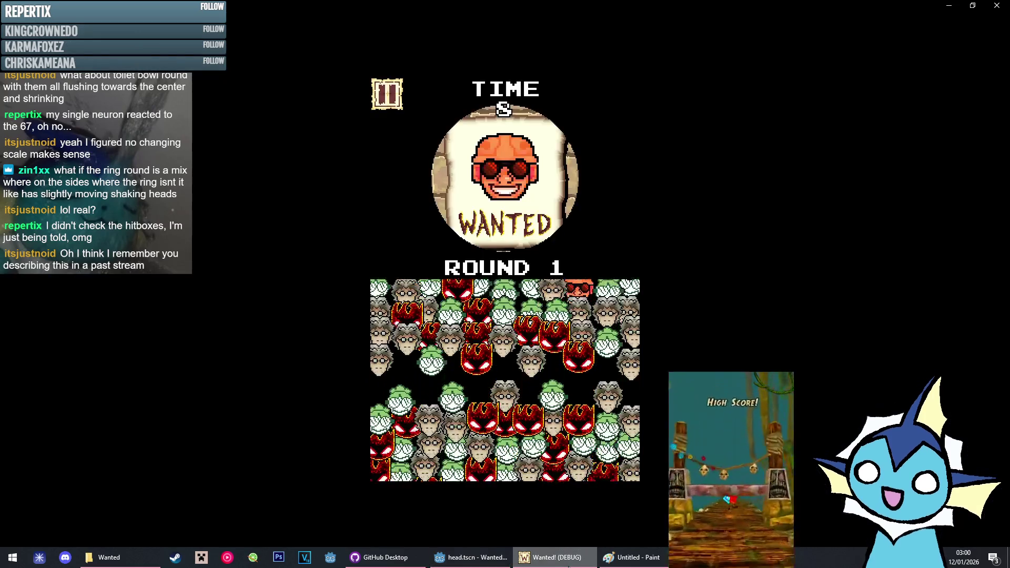
{"action": "left_click", "coordinate": [568, 564]}
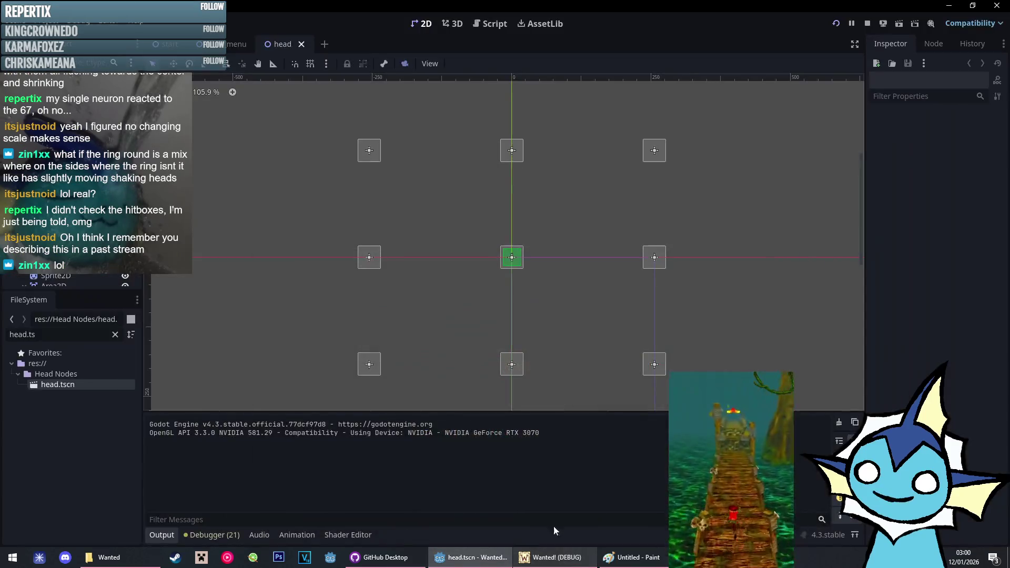
{"action": "left_click", "coordinate": [523, 255]}
{"action": "scroll", "coordinate": [523, 257], "scroll_direction": "up", "scroll_amount": 5}
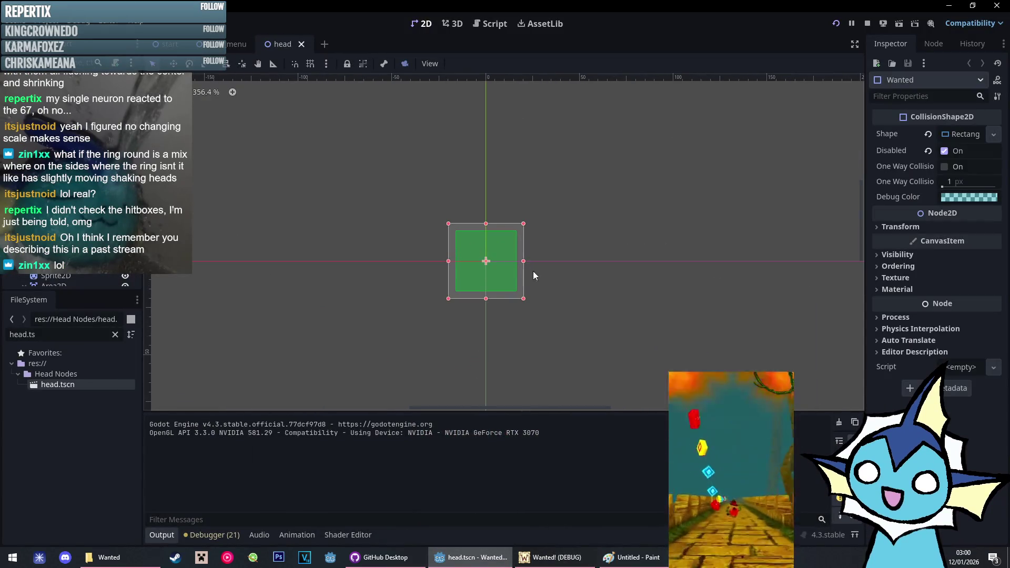
{"action": "scroll", "coordinate": [547, 287], "scroll_direction": "down", "scroll_amount": 6}
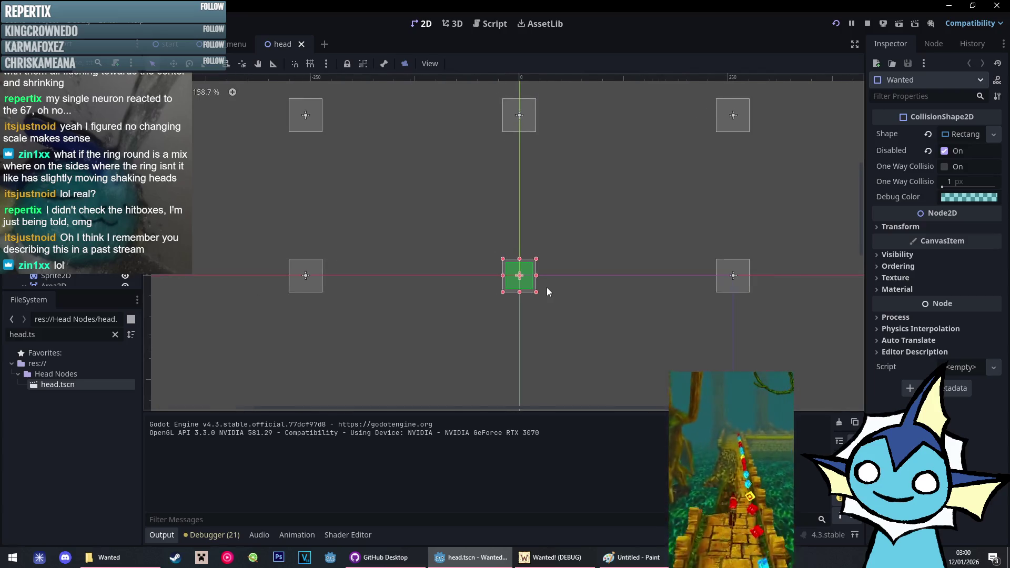
{"action": "scroll", "coordinate": [534, 275], "scroll_direction": "up", "scroll_amount": 8}
{"action": "left_click", "coordinate": [547, 263]}
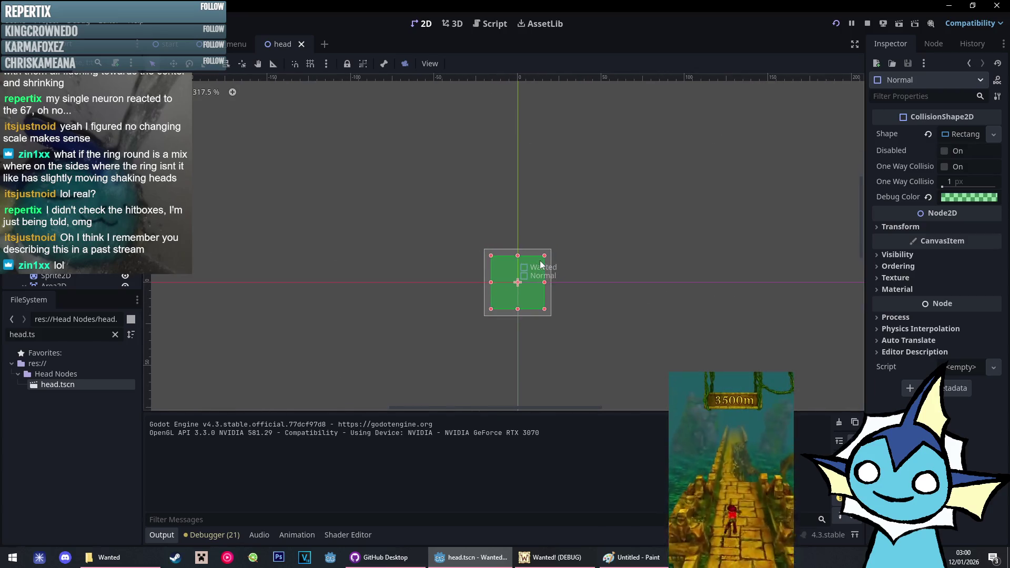
{"action": "scroll", "coordinate": [549, 261], "scroll_direction": "up", "scroll_amount": 4}
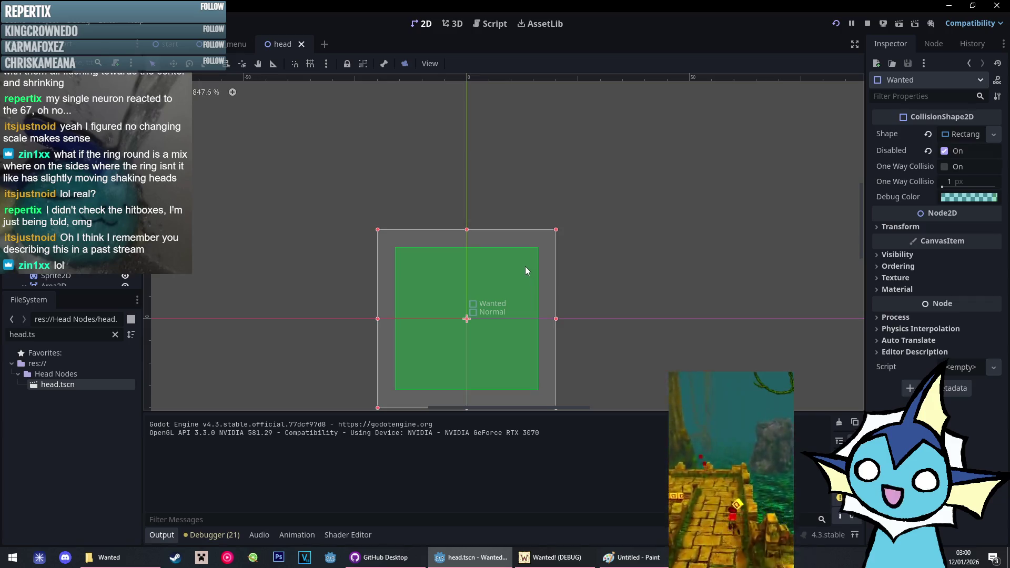
{"action": "left_click", "coordinate": [962, 136]}
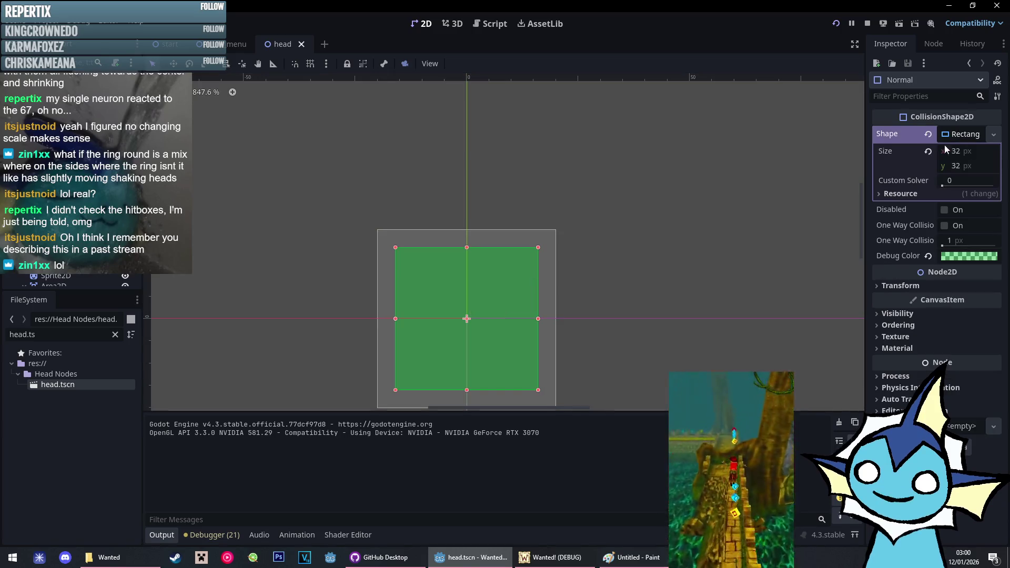
Compare it with the Wanted shape's 40×40 size, then pan across neighbouring head shapes
{"action": "left_click", "coordinate": [549, 265]}
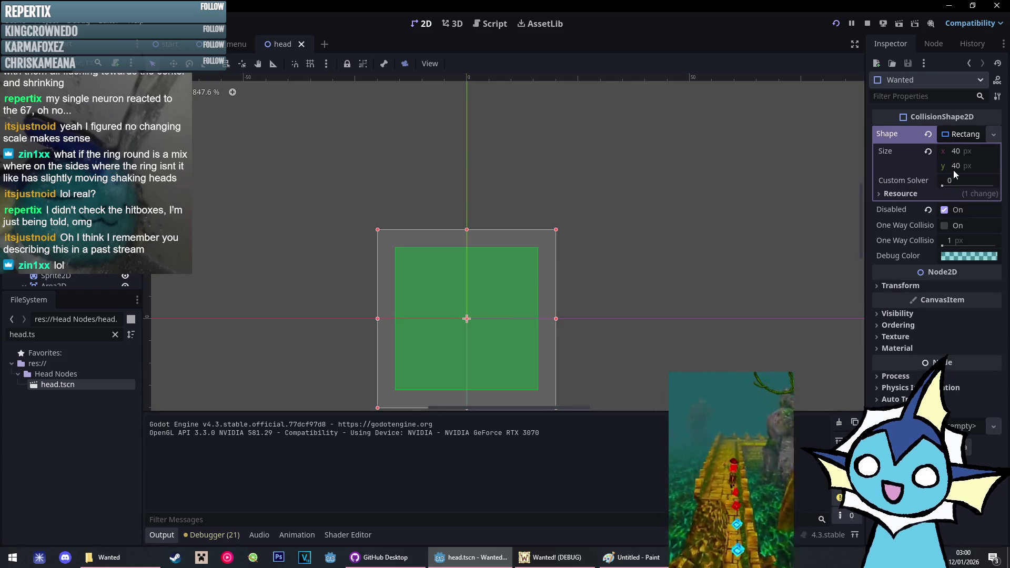
{"action": "scroll", "coordinate": [644, 219], "scroll_direction": "down", "scroll_amount": 9}
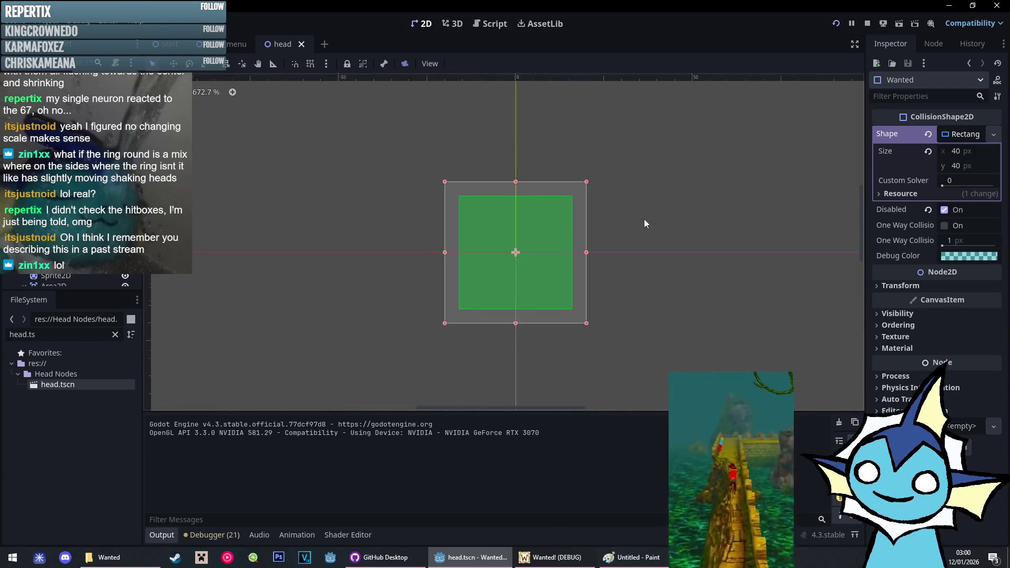
{"action": "left_click", "coordinate": [644, 219]}
{"action": "left_click_drag", "start_coordinate": [645, 225], "coordinate": [512, 241]}
{"action": "scroll", "coordinate": [513, 260], "scroll_direction": "down", "scroll_amount": 2}
{"action": "left_click_drag", "start_coordinate": [515, 278], "coordinate": [560, 248]}
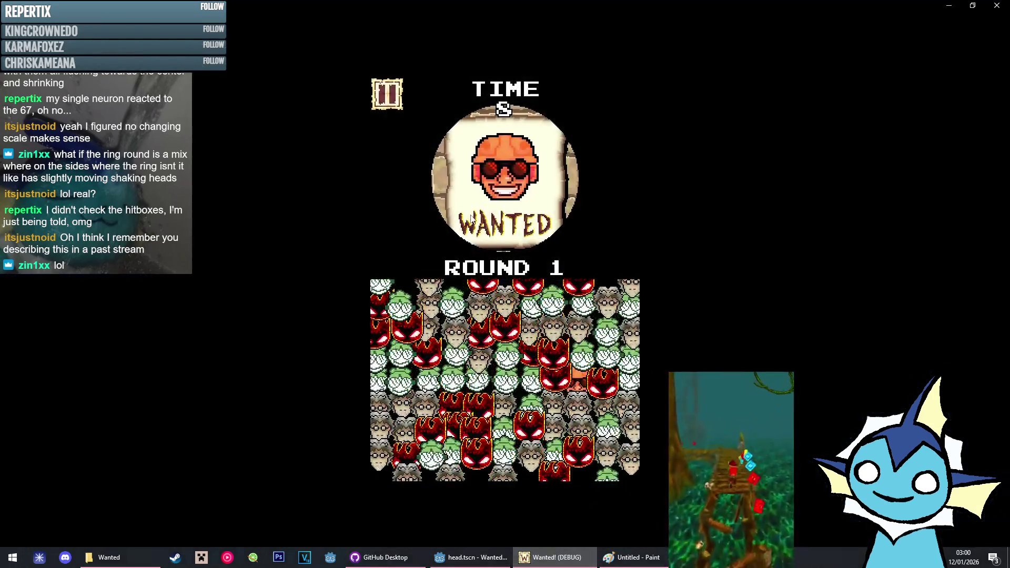
Stop the game, replace line 402 with generate_heads_gravity_swap(), and save the script
{"action": "key", "text": "alt+F4"}
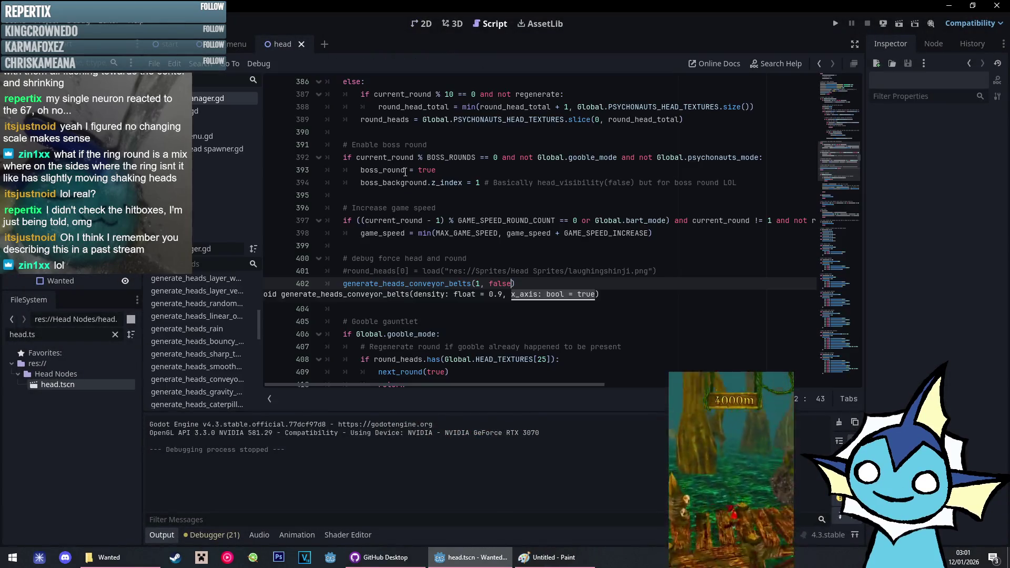
{"action": "left_click_drag", "start_coordinate": [514, 284], "coordinate": [343, 284]}
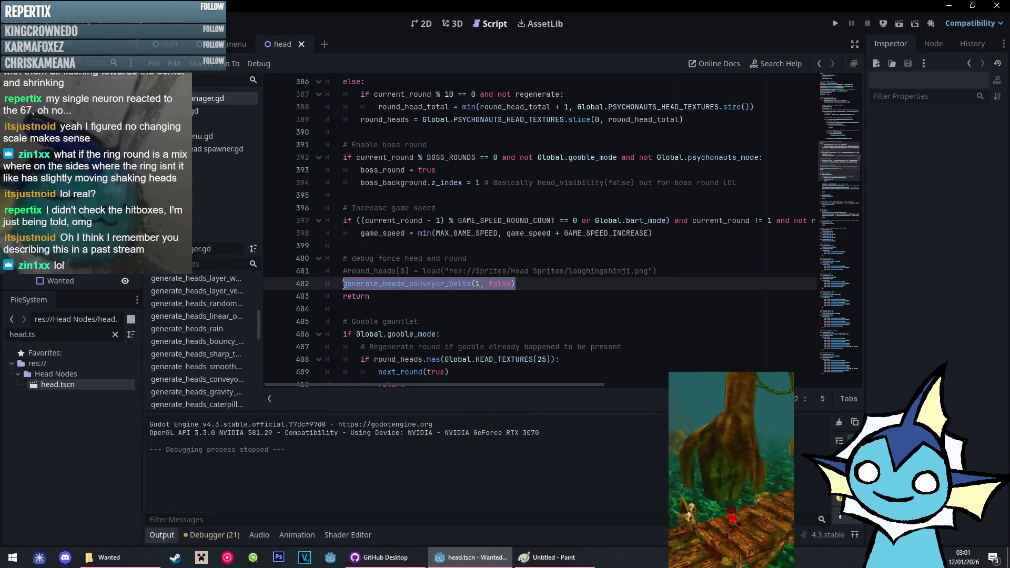
{"action": "type", "text": "generat"}
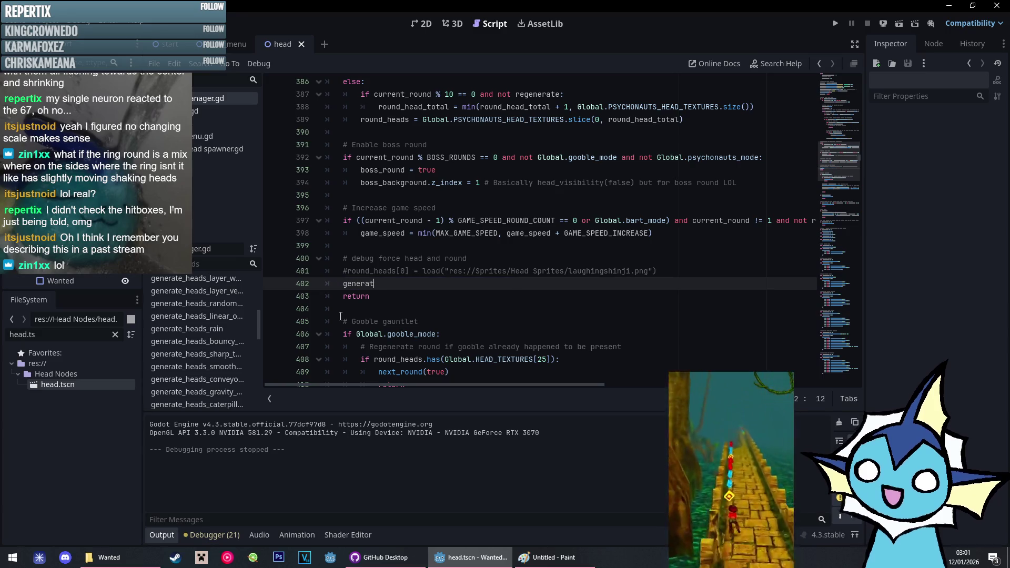
{"action": "type", "text": "e_"}
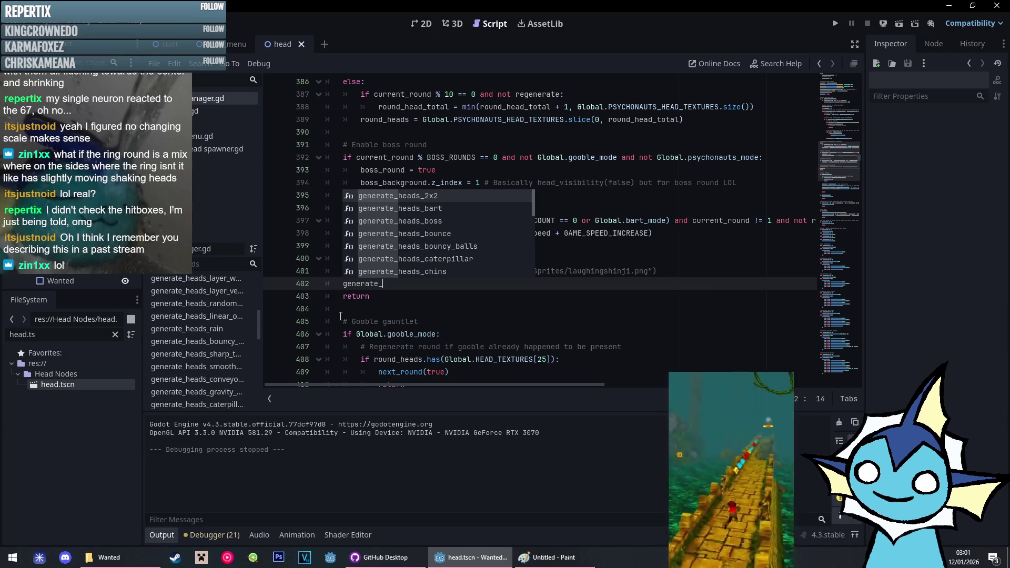
{"action": "type", "text": "gra"}
{"action": "key", "text": "Return"}
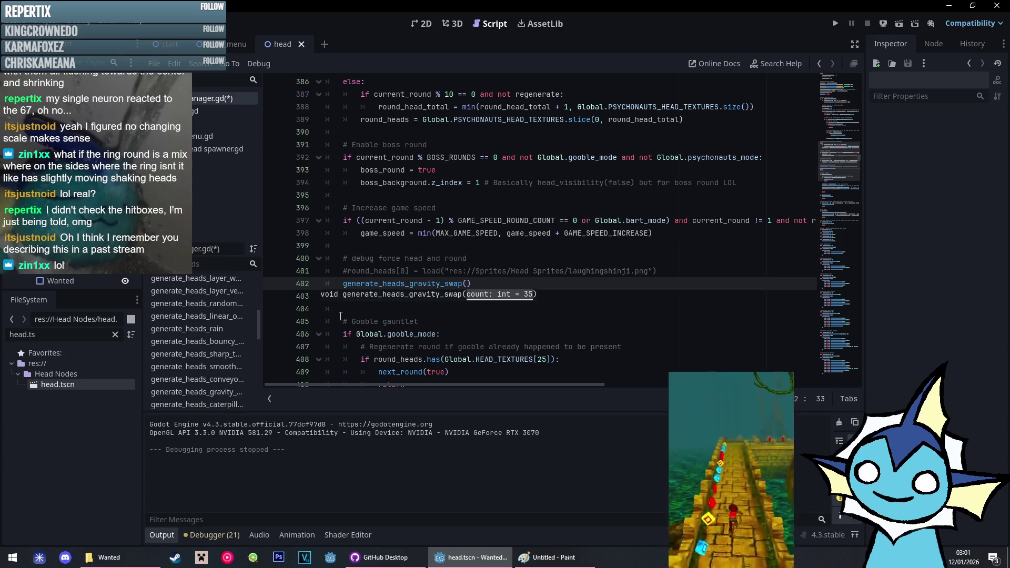
{"action": "key", "text": "ctrl+s"}
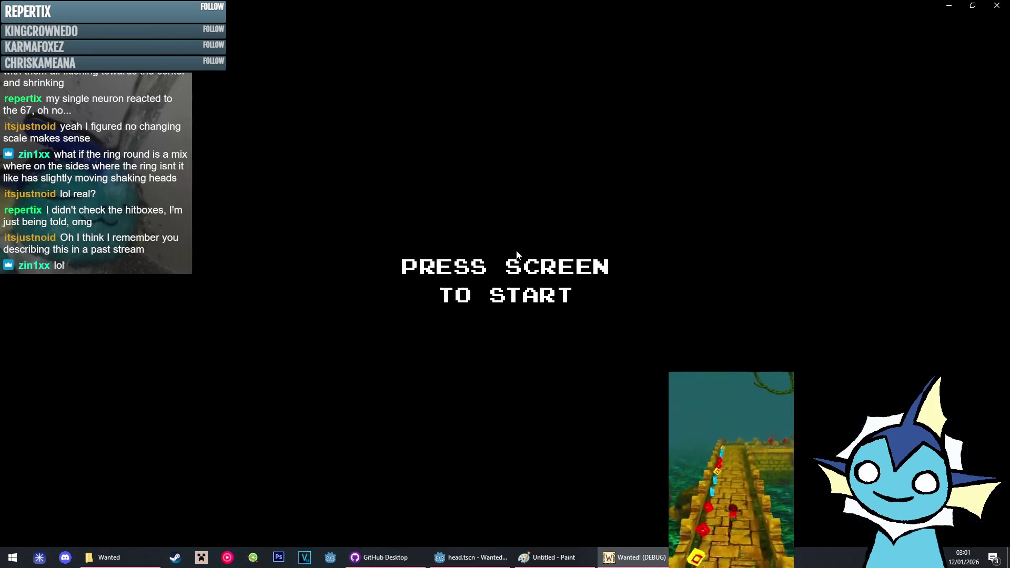
Start a maximised new game, then catch the wanted blue head and the hooded-head trio
{"action": "left_click", "coordinate": [526, 343]}
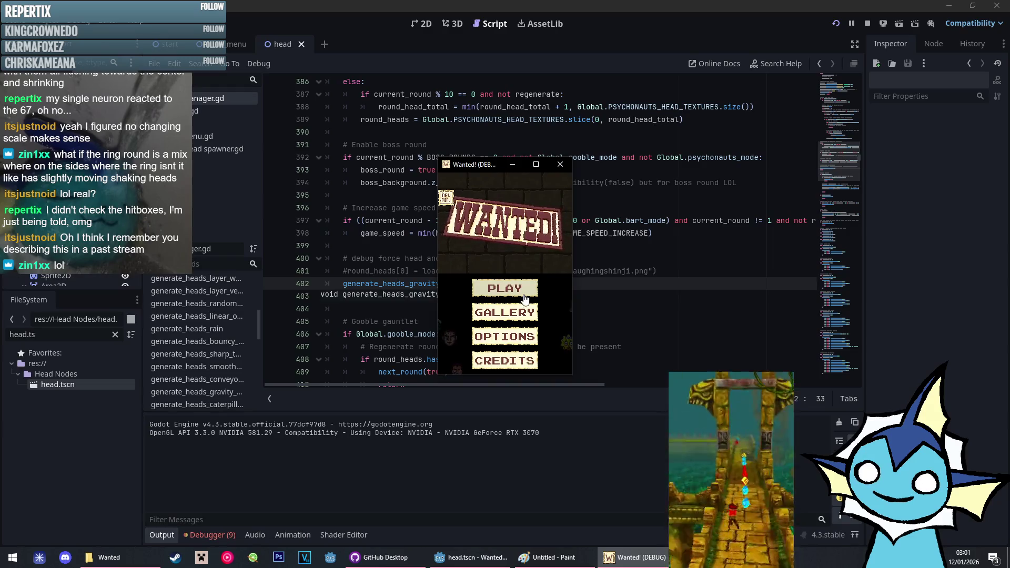
{"action": "left_click", "coordinate": [536, 164]}
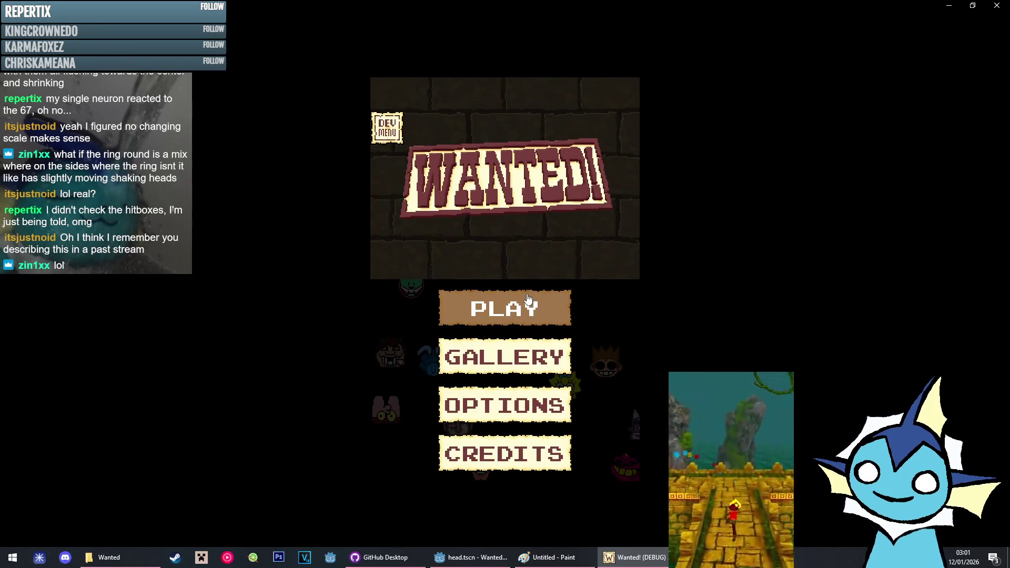
{"action": "left_click", "coordinate": [529, 298]}
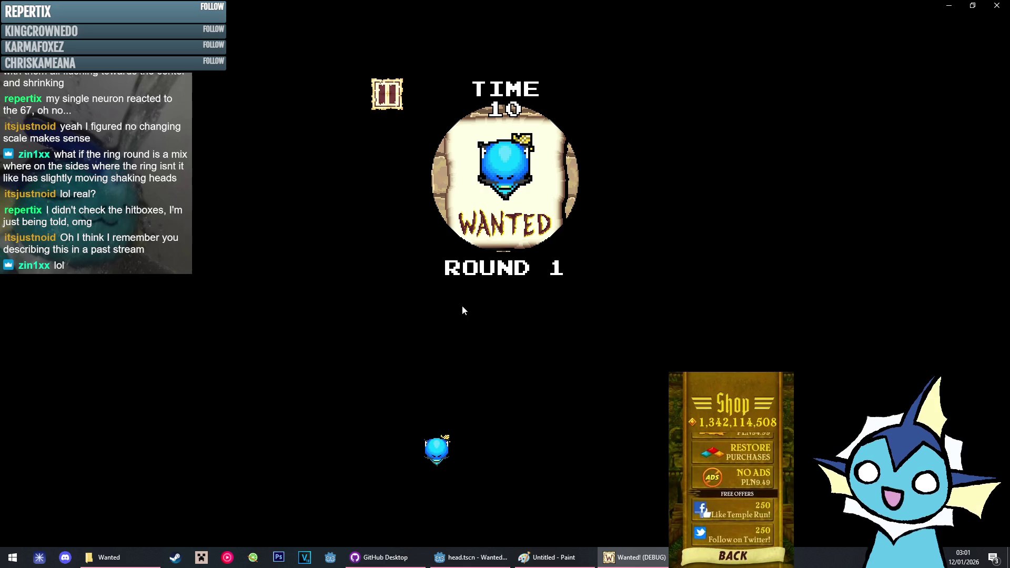
{"action": "left_click", "coordinate": [436, 445]}
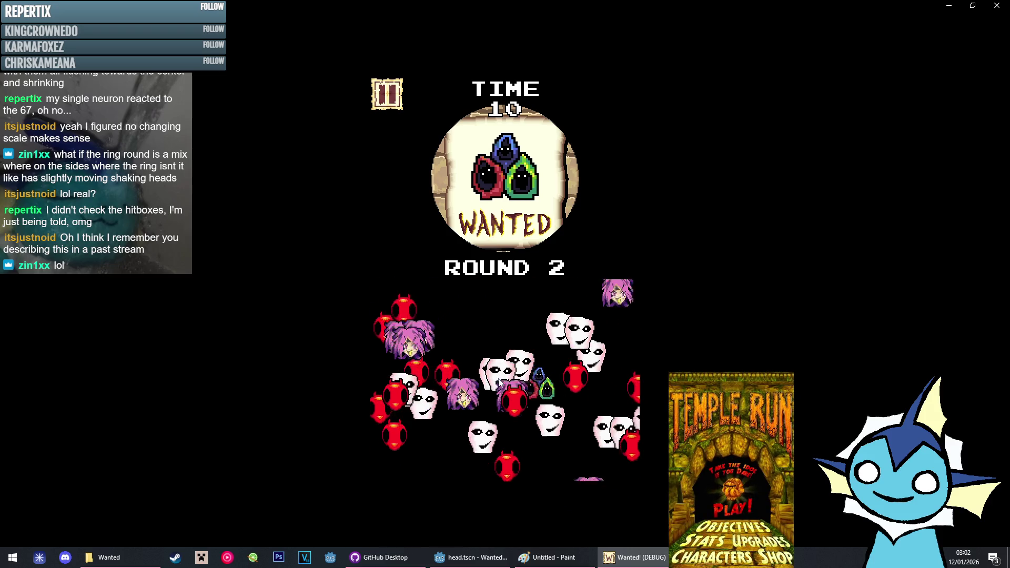
{"action": "left_click", "coordinate": [498, 379]}
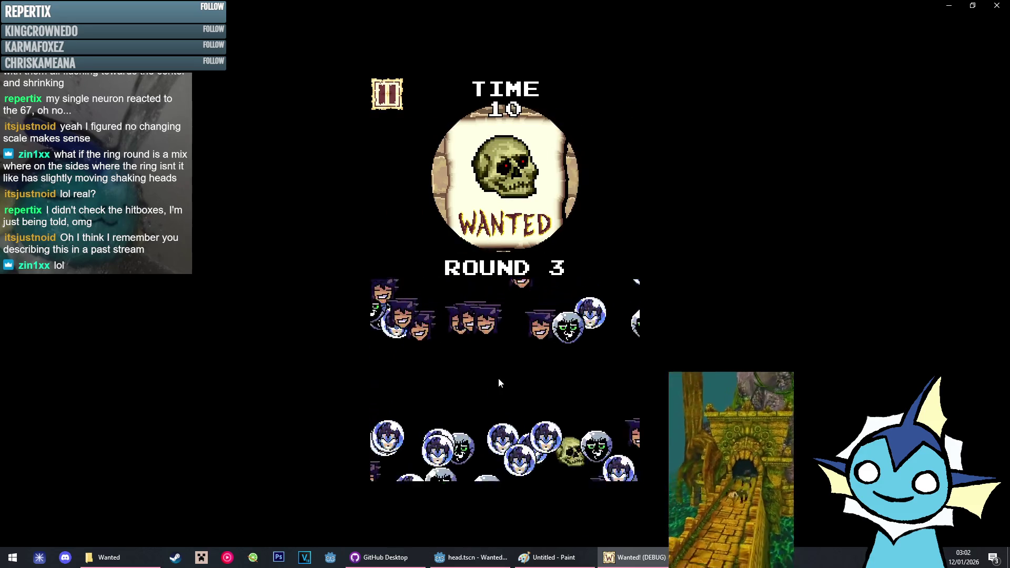
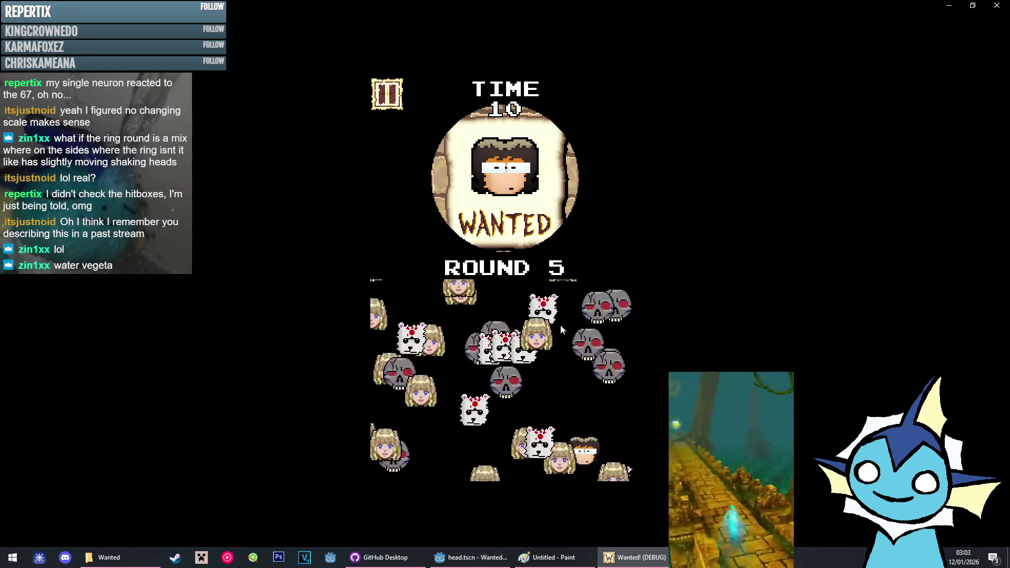
Spot the wanted face in rounds 5, 6 and 7, then pause the game
{"action": "left_click", "coordinate": [549, 400]}
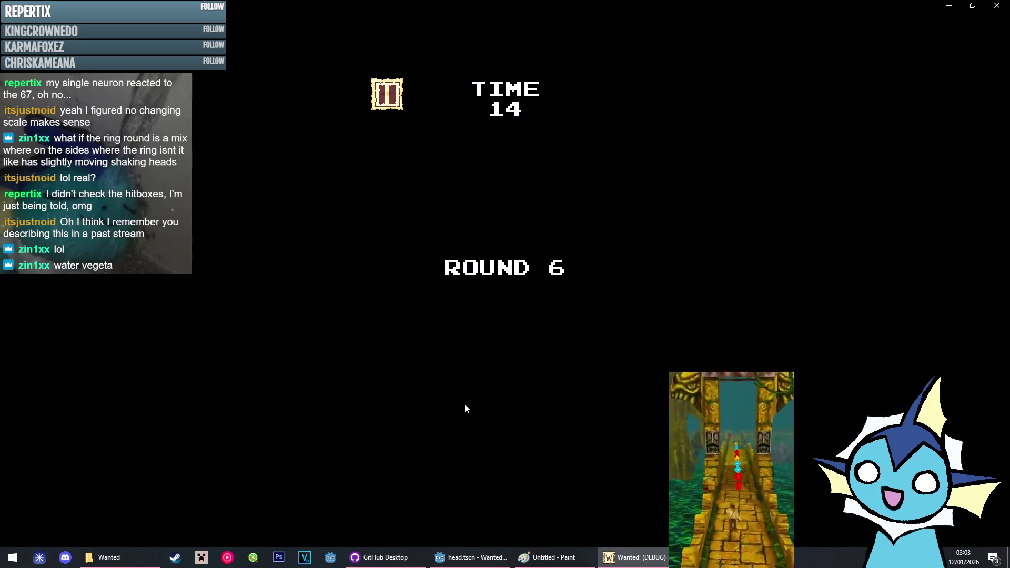
{"action": "left_click", "coordinate": [546, 413]}
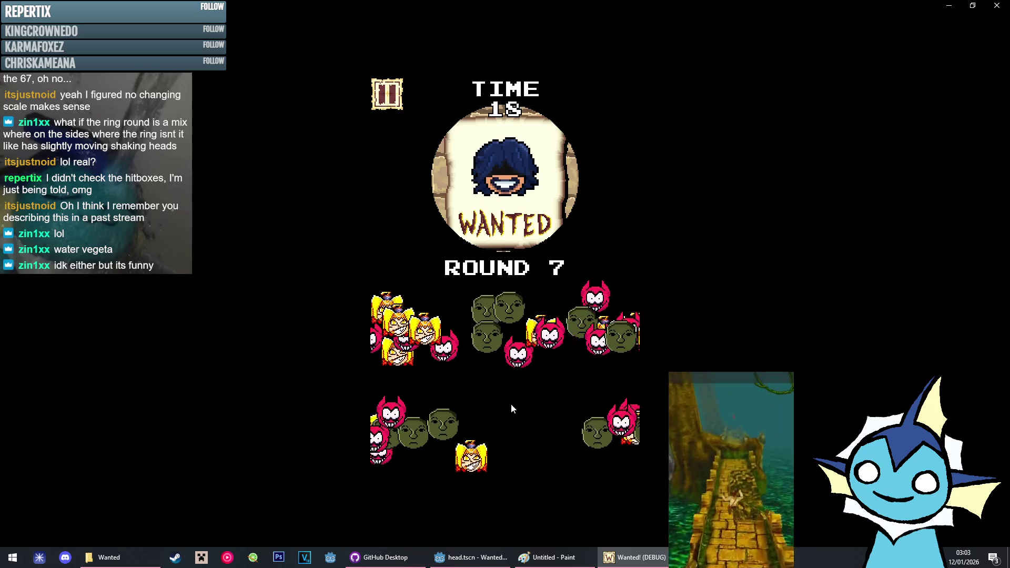
{"action": "left_click", "coordinate": [586, 446]}
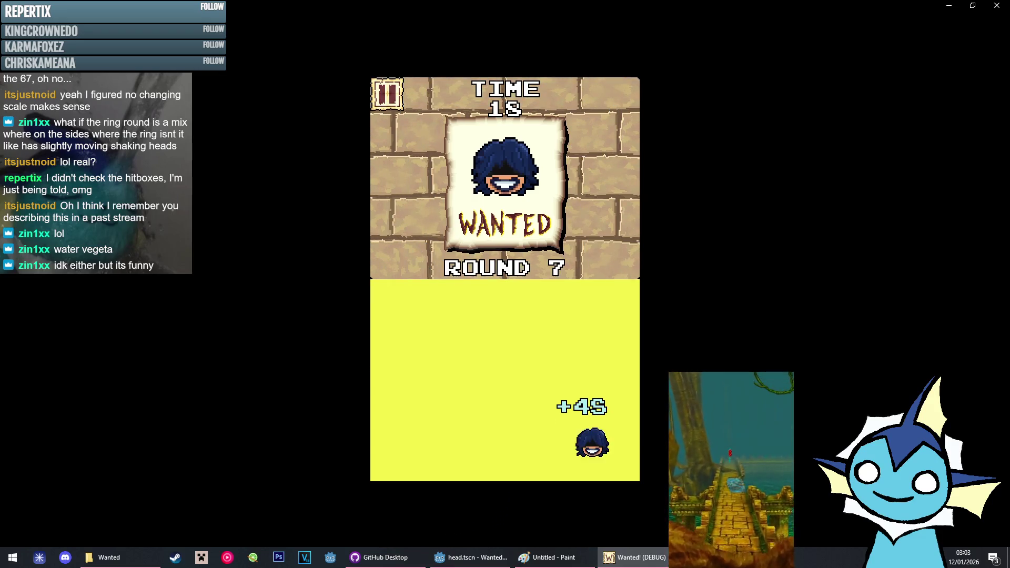
{"action": "left_click", "coordinate": [393, 97]}
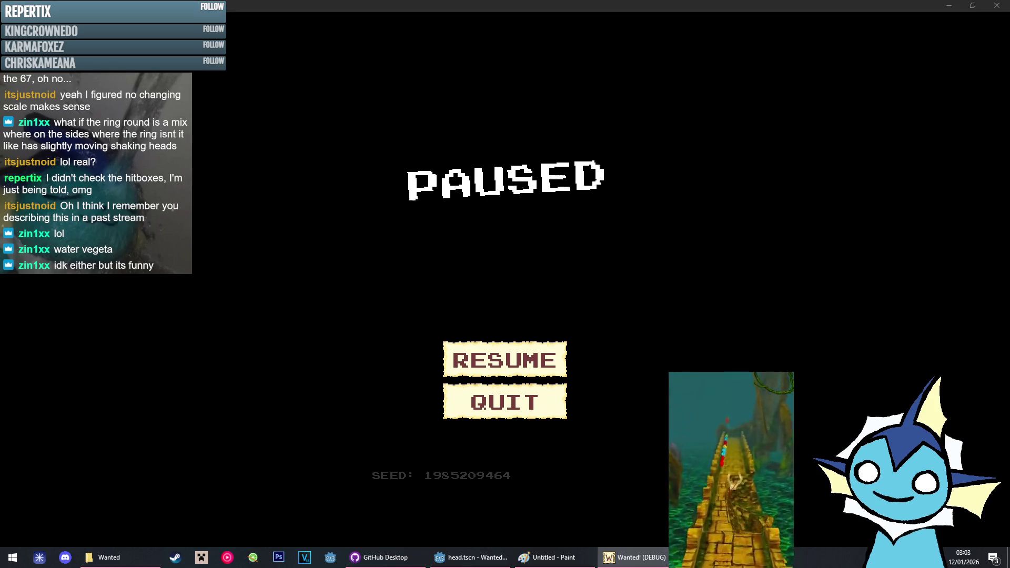
Bring up the Water Vegeta page on Dragonball Fanon Wiki in Chrome and skim it
{"action": "key", "text": "alt+Tab"}
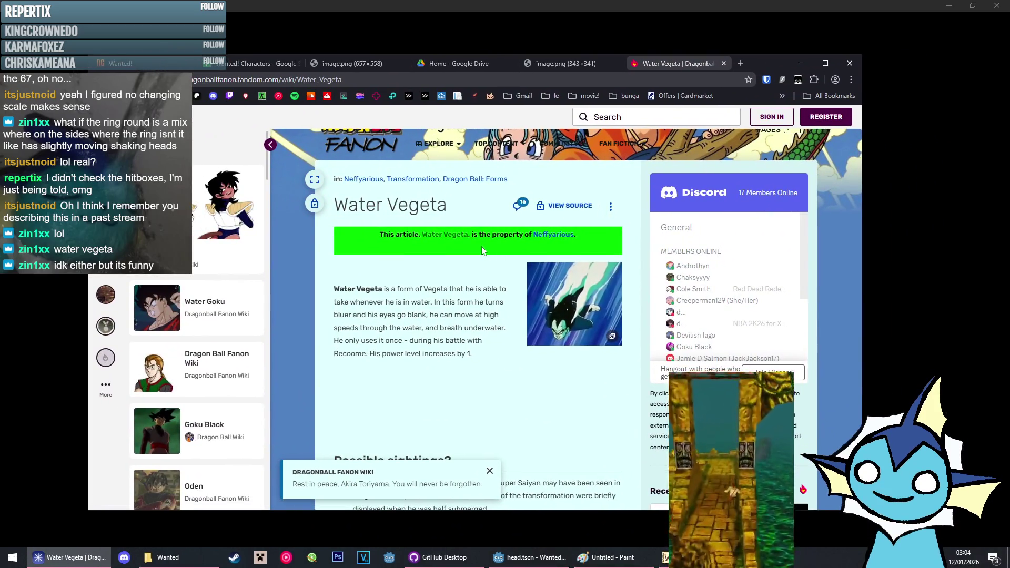
{"action": "scroll", "coordinate": [433, 255], "scroll_direction": "down", "scroll_amount": 10}
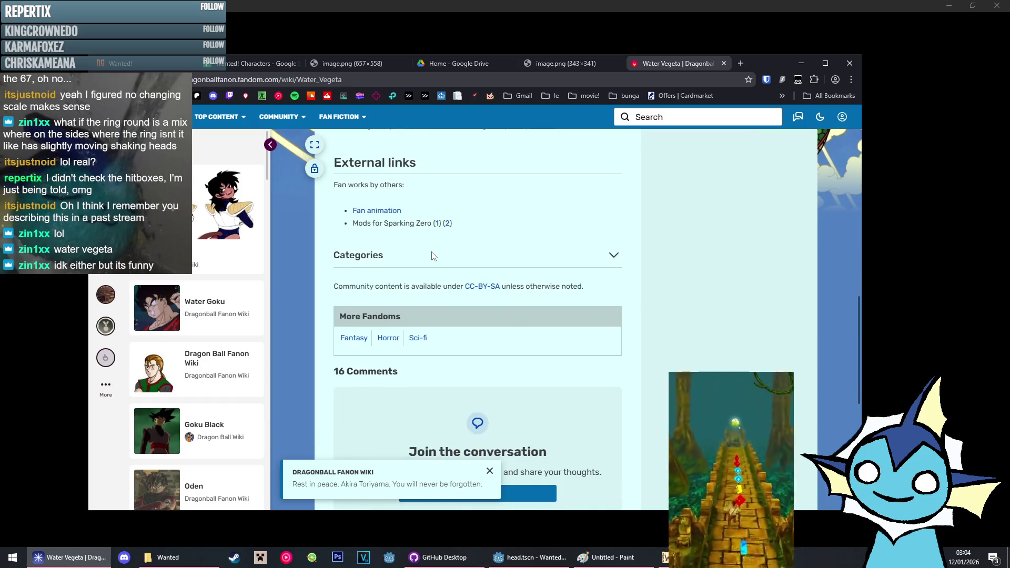
{"action": "scroll", "coordinate": [432, 255], "scroll_direction": "up", "scroll_amount": 2}
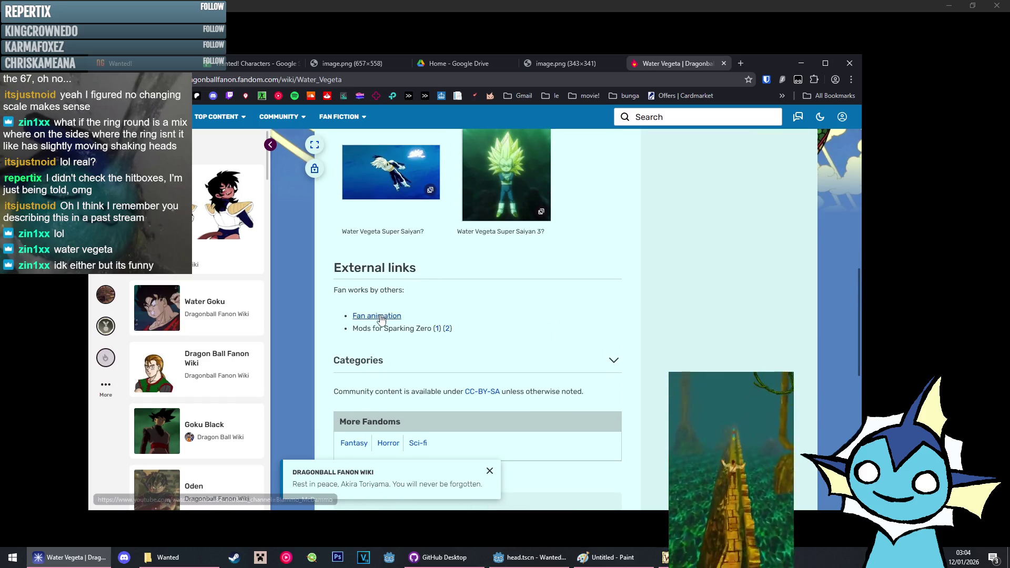
{"action": "scroll", "coordinate": [382, 320], "scroll_direction": "up", "scroll_amount": 10}
{"action": "scroll", "coordinate": [382, 309], "scroll_direction": "down", "scroll_amount": 2}
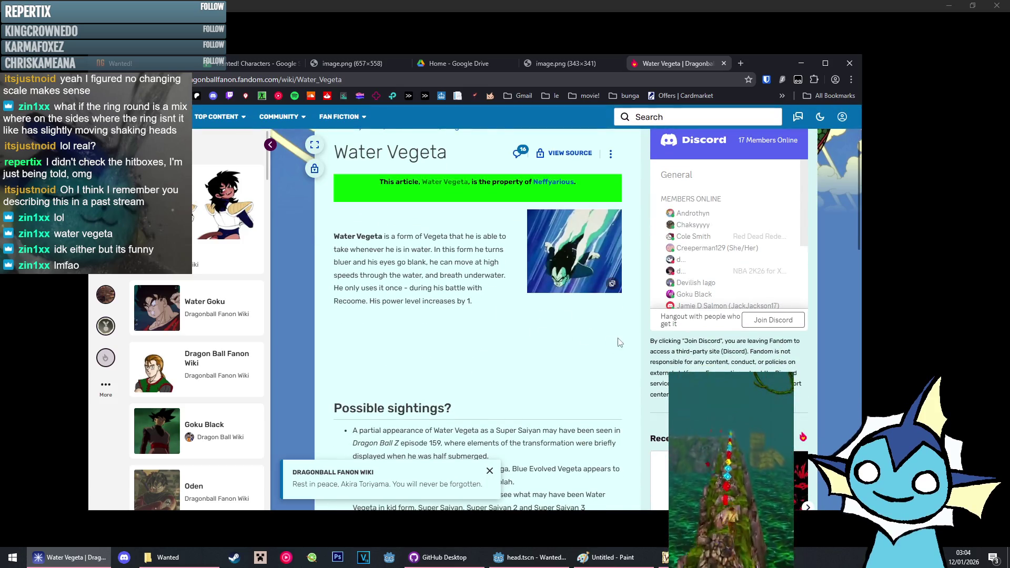
{"action": "scroll", "coordinate": [441, 325], "scroll_direction": "up", "scroll_amount": 2}
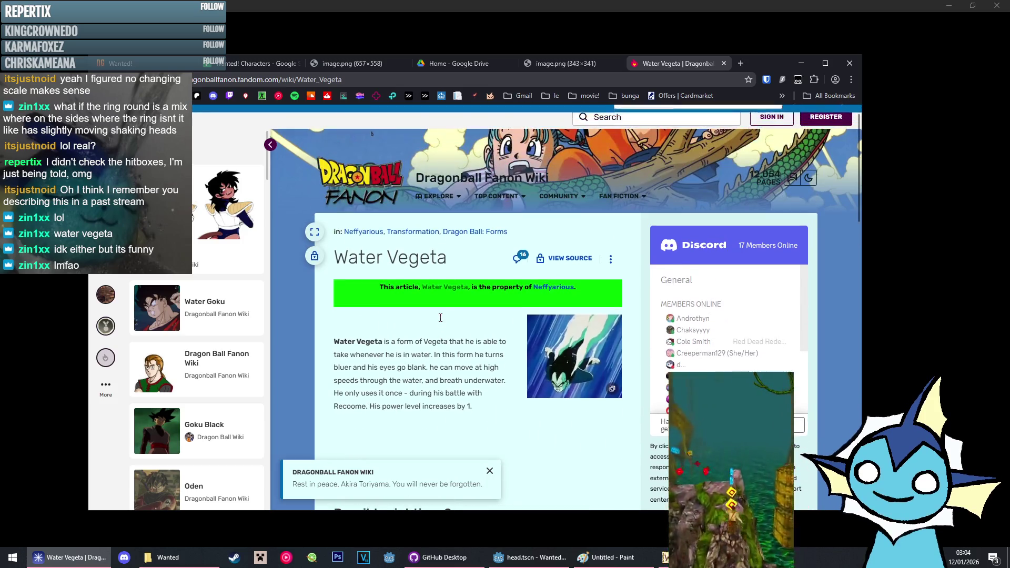
{"action": "left_click_drag", "start_coordinate": [220, 78], "coordinate": [233, 78]}
{"action": "left_click", "coordinate": [236, 80]}
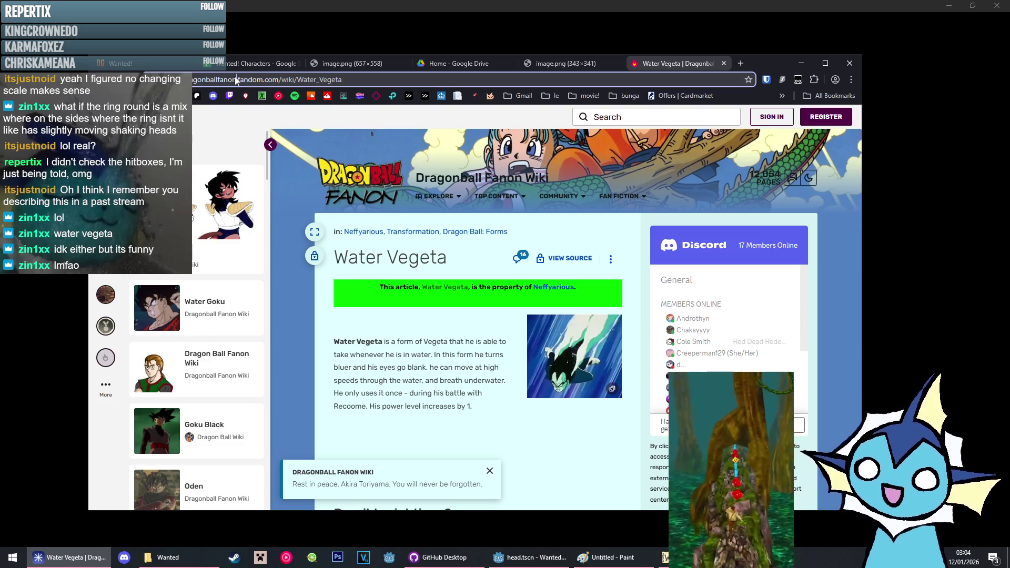
Collapse the wiki side panel, read to the 'Possible sightings?' section, then minimize the browser
{"action": "left_click", "coordinate": [270, 145]}
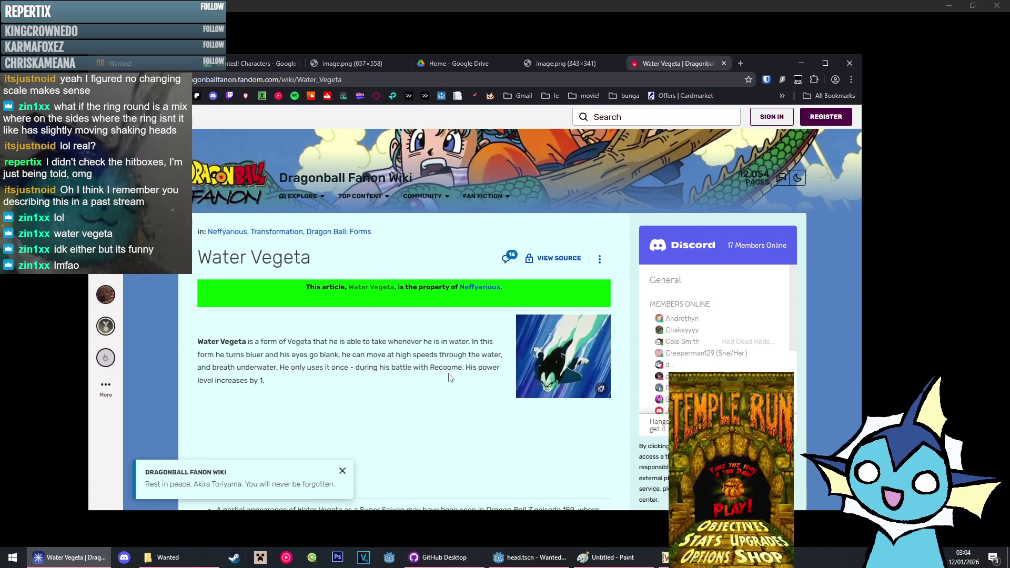
{"action": "scroll", "coordinate": [456, 381], "scroll_direction": "down", "scroll_amount": 4}
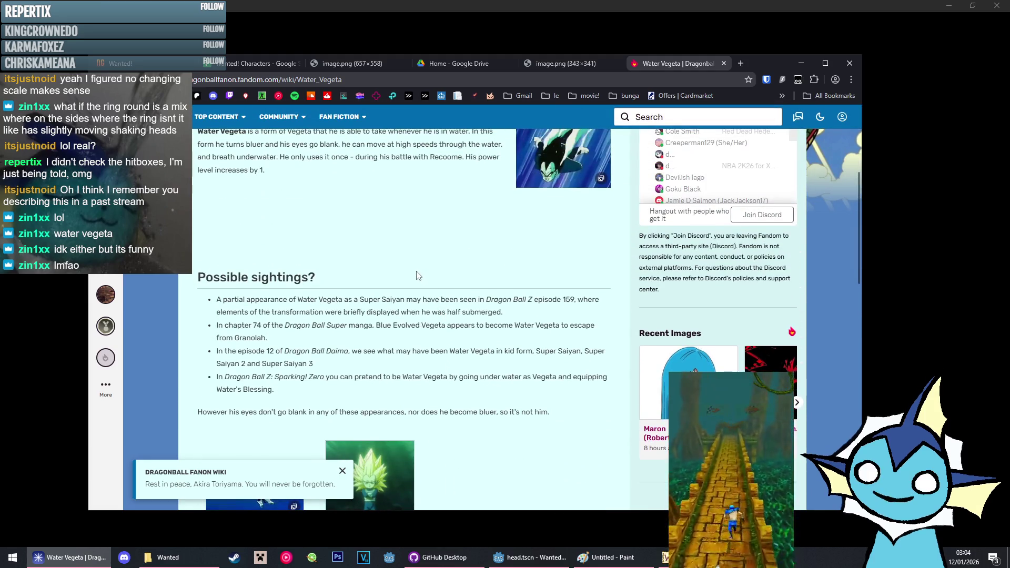
{"action": "scroll", "coordinate": [423, 287], "scroll_direction": "down", "scroll_amount": 4}
{"action": "scroll", "coordinate": [416, 290], "scroll_direction": "up", "scroll_amount": 2}
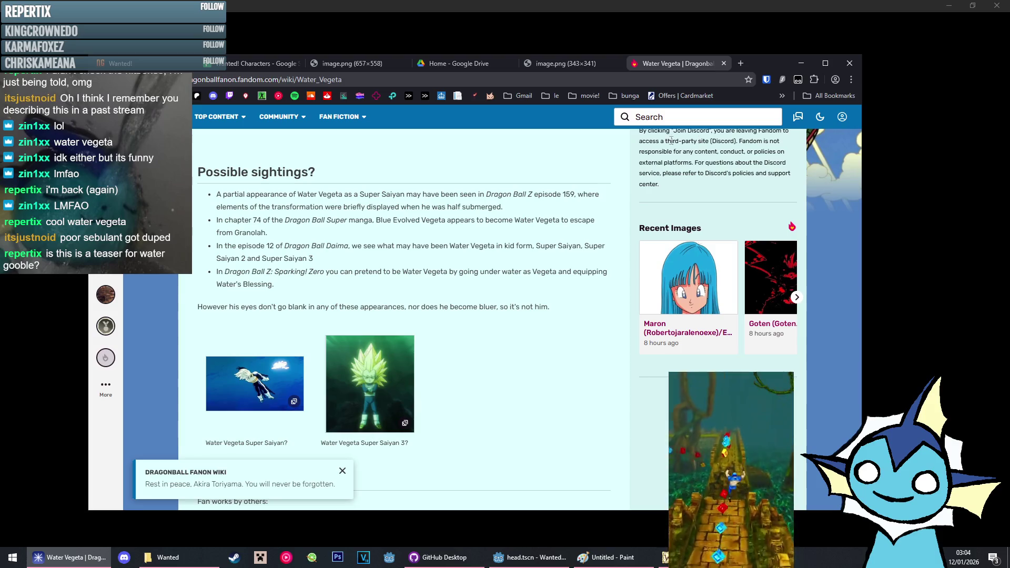
{"action": "left_click", "coordinate": [801, 62]}
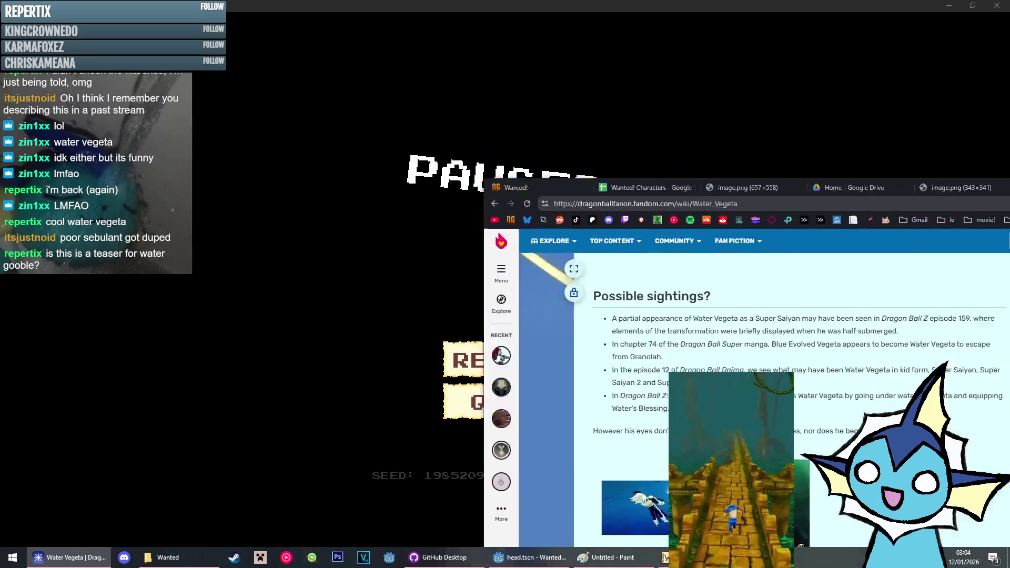
Close the paused game and jump back to the top of GameManager.gd
{"action": "key", "text": "alt+F4"}
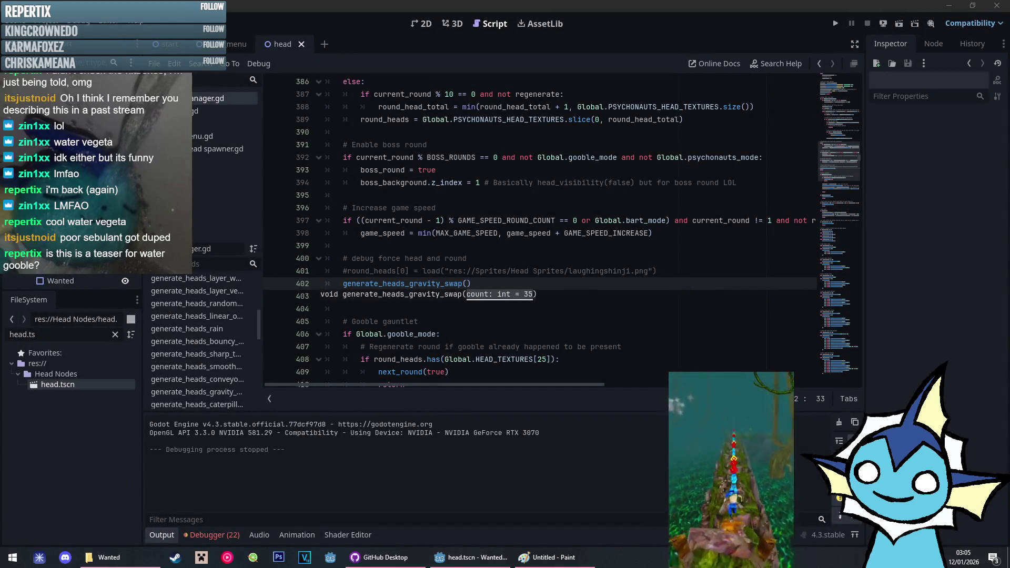
{"action": "left_click", "coordinate": [764, 233]}
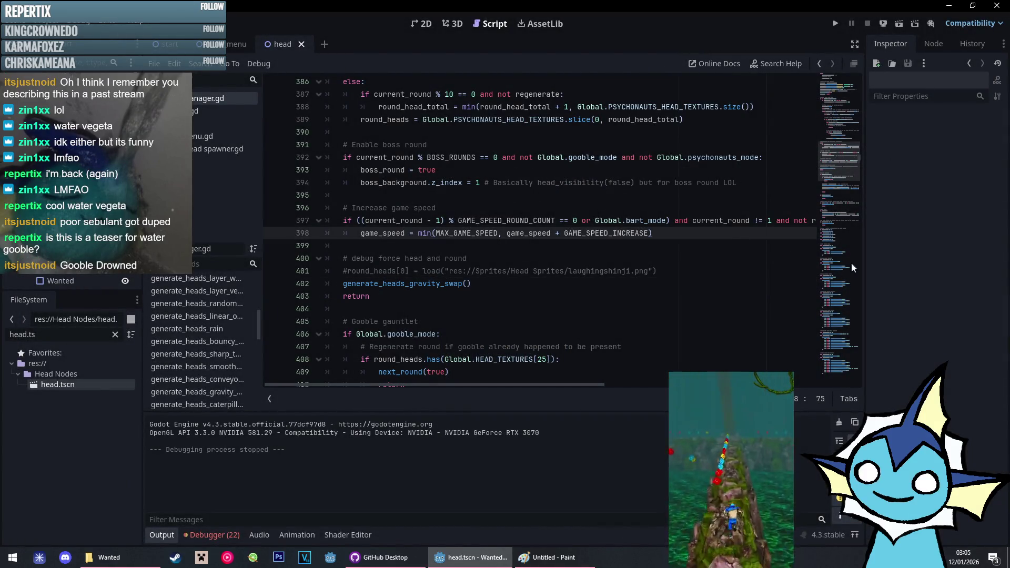
{"action": "left_click", "coordinate": [847, 85]}
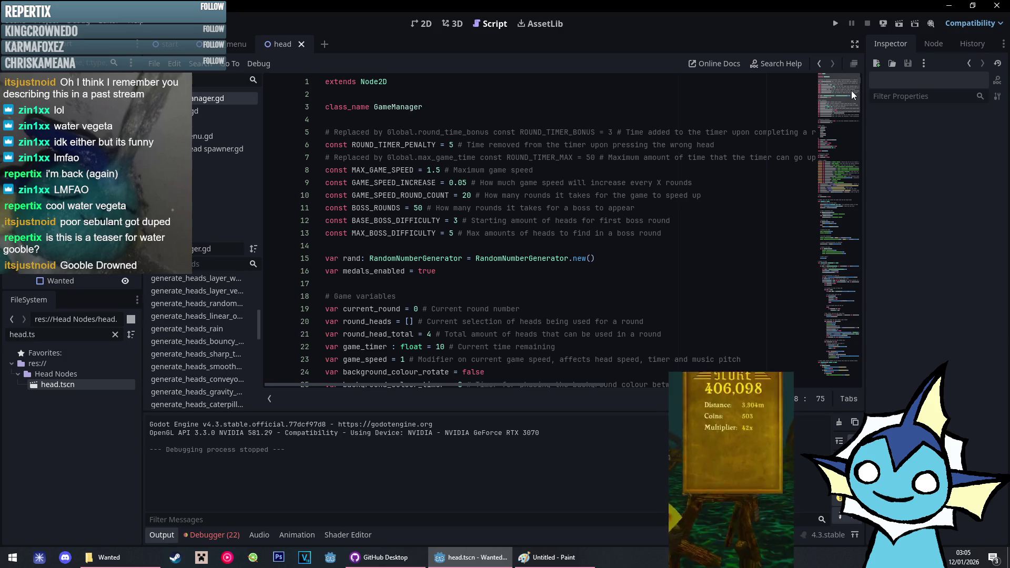
Look over the opening lines of GameManager.gd, then bring GitHub Desktop forward
{"action": "left_click", "coordinate": [653, 263]}
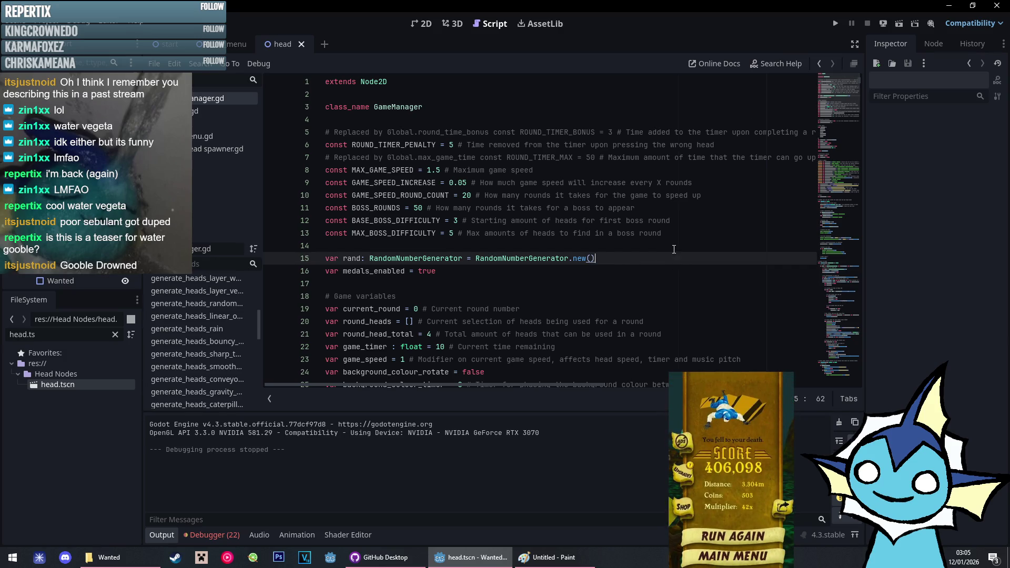
{"action": "scroll", "coordinate": [848, 111], "scroll_direction": "down", "scroll_amount": 20}
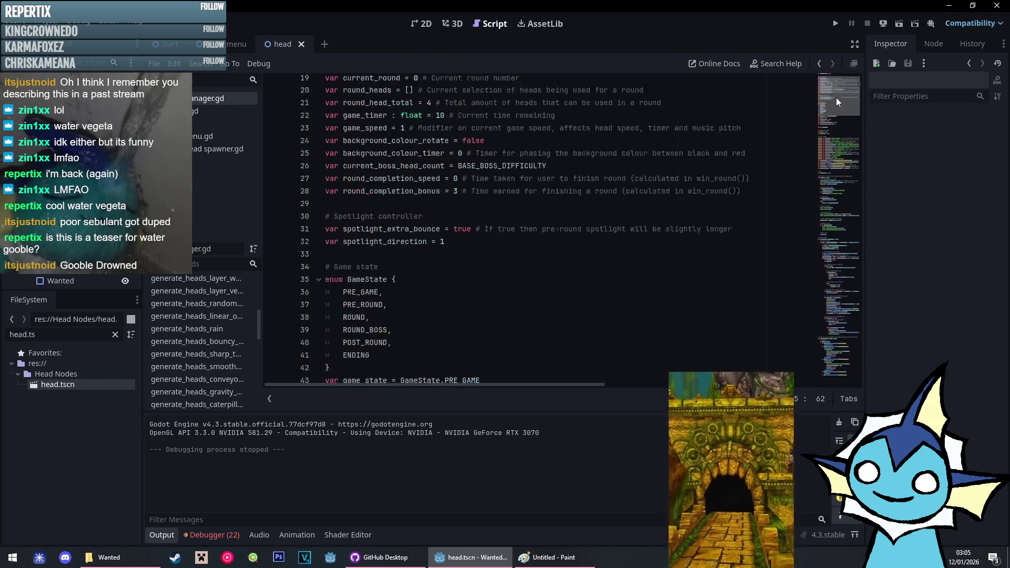
{"action": "scroll", "coordinate": [563, 213], "scroll_direction": "up", "scroll_amount": 20}
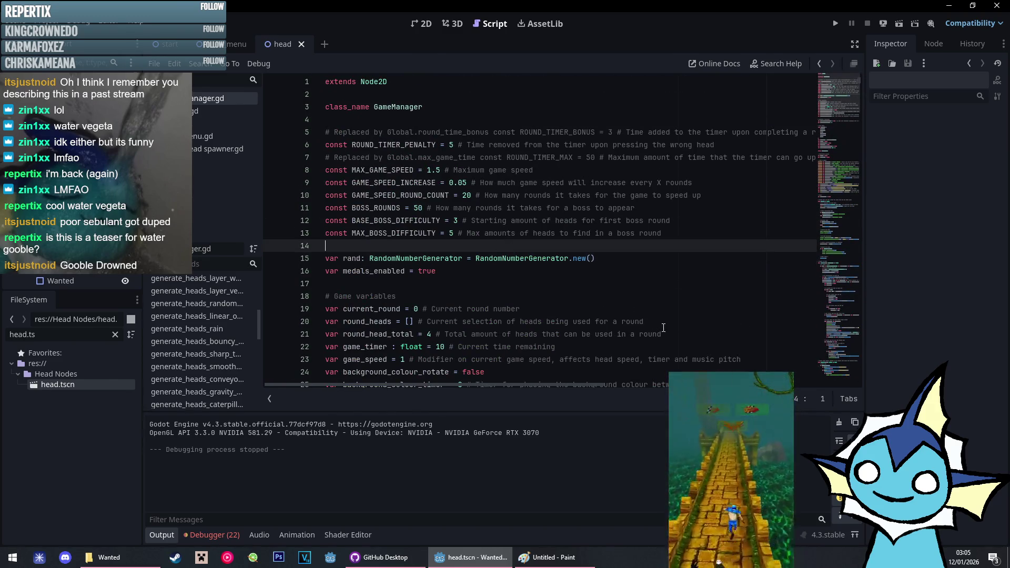
{"action": "scroll", "coordinate": [503, 263], "scroll_direction": "down", "scroll_amount": 5}
{"action": "left_click", "coordinate": [386, 558]}
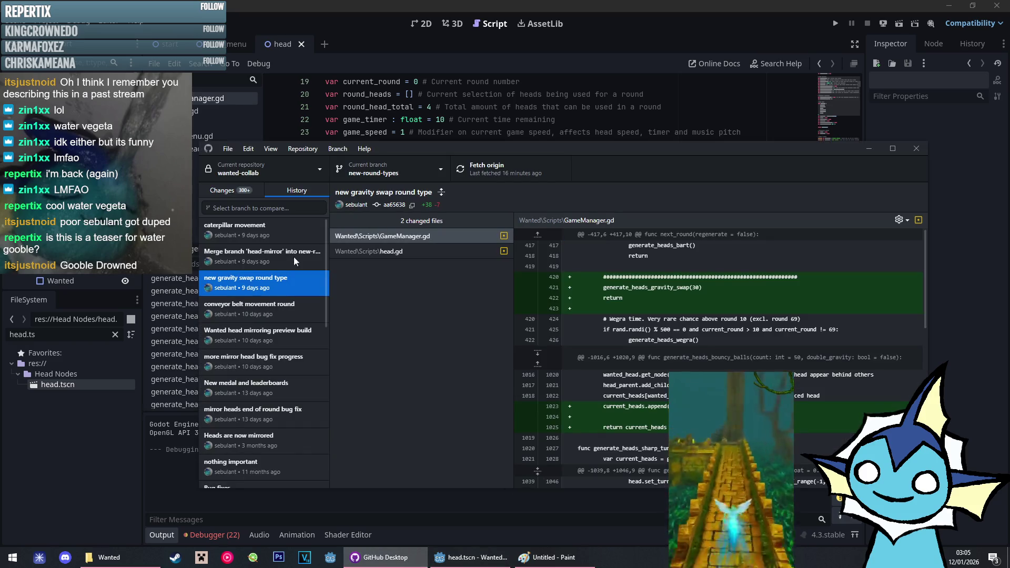
Review the 474 changed files, previewing the piconjo, pig.png and stan.png .import diffs
{"action": "left_click", "coordinate": [227, 190]}
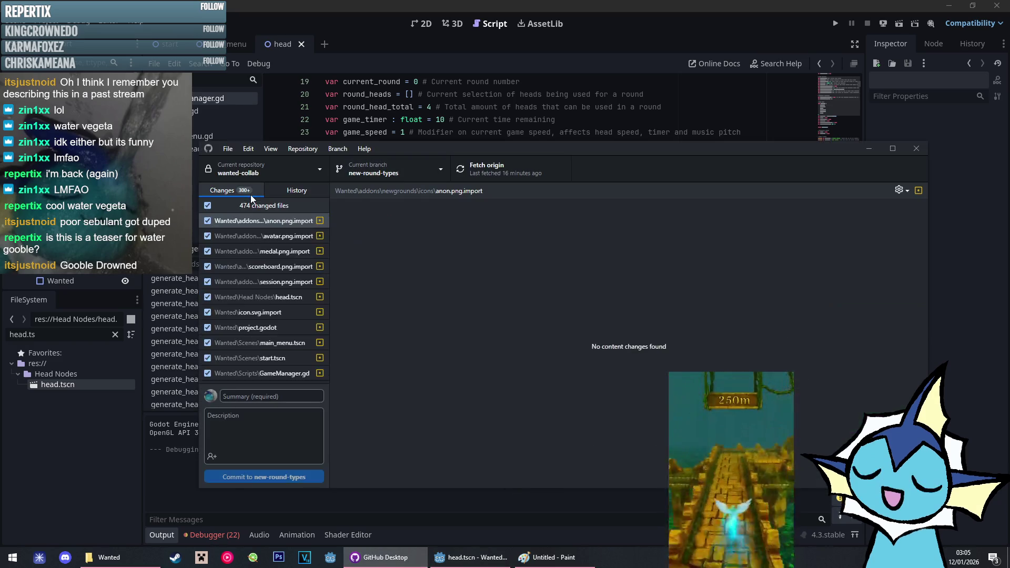
{"action": "scroll", "coordinate": [297, 247], "scroll_direction": "down", "scroll_amount": 10}
{"action": "scroll", "coordinate": [296, 248], "scroll_direction": "down", "scroll_amount": 15}
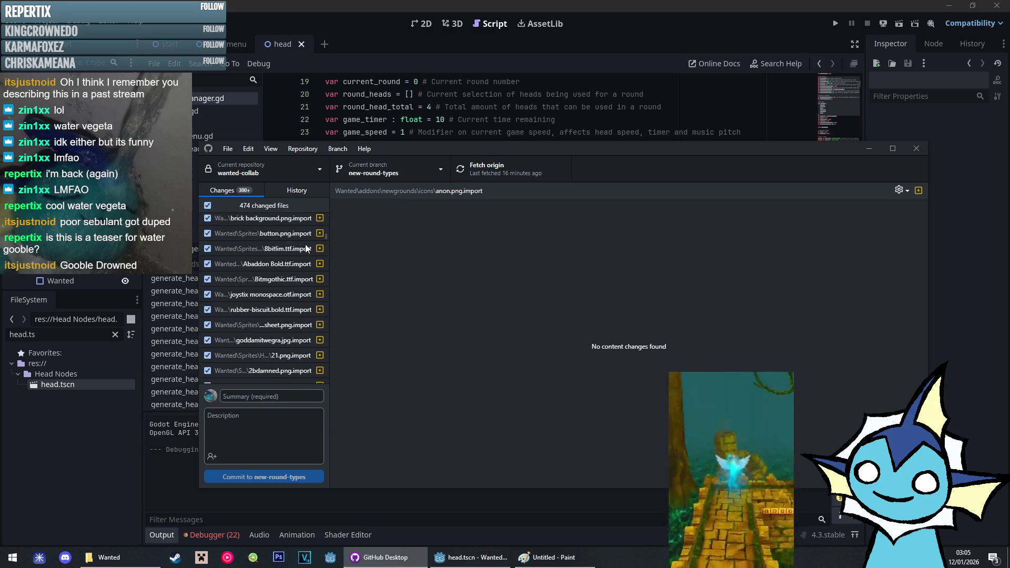
{"action": "left_click_drag", "start_coordinate": [326, 249], "coordinate": [326, 352]}
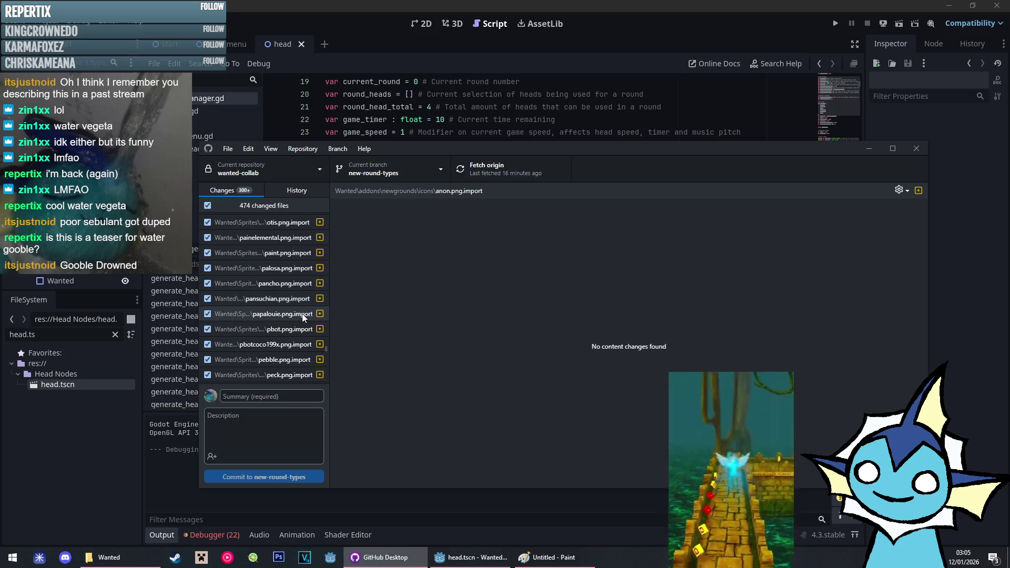
{"action": "scroll", "coordinate": [302, 342], "scroll_direction": "down", "scroll_amount": 3}
{"action": "left_click", "coordinate": [300, 335]}
{"action": "left_click", "coordinate": [300, 348]}
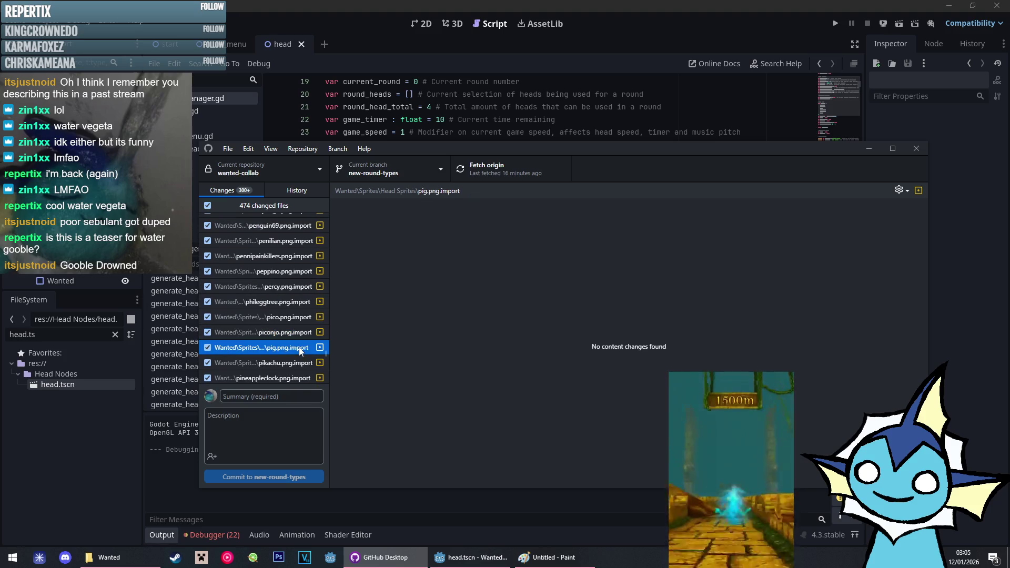
{"action": "scroll", "coordinate": [286, 318], "scroll_direction": "down", "scroll_amount": 3}
{"action": "scroll", "coordinate": [286, 321], "scroll_direction": "down", "scroll_amount": 10}
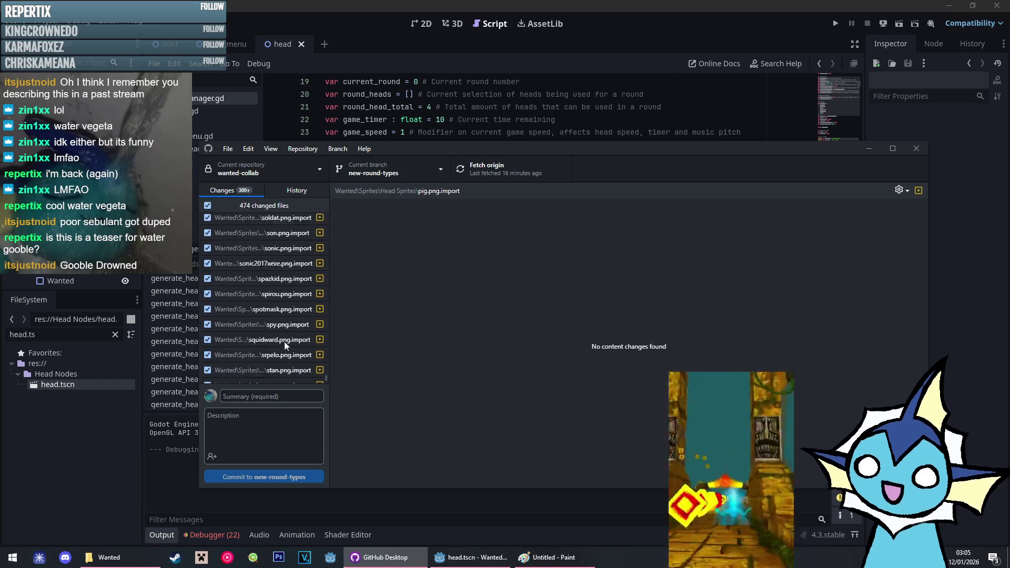
{"action": "left_click", "coordinate": [287, 345]}
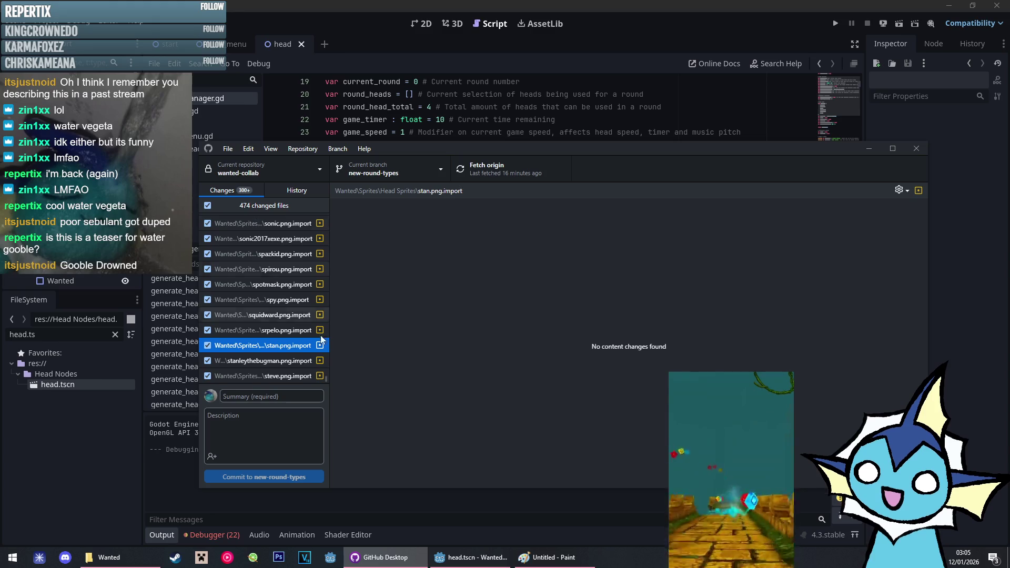
Check the anon.png.import, project.godot and icon.svg.import changes, then pick main as the branch
{"action": "scroll", "coordinate": [326, 380], "scroll_direction": "up", "scroll_amount": 15}
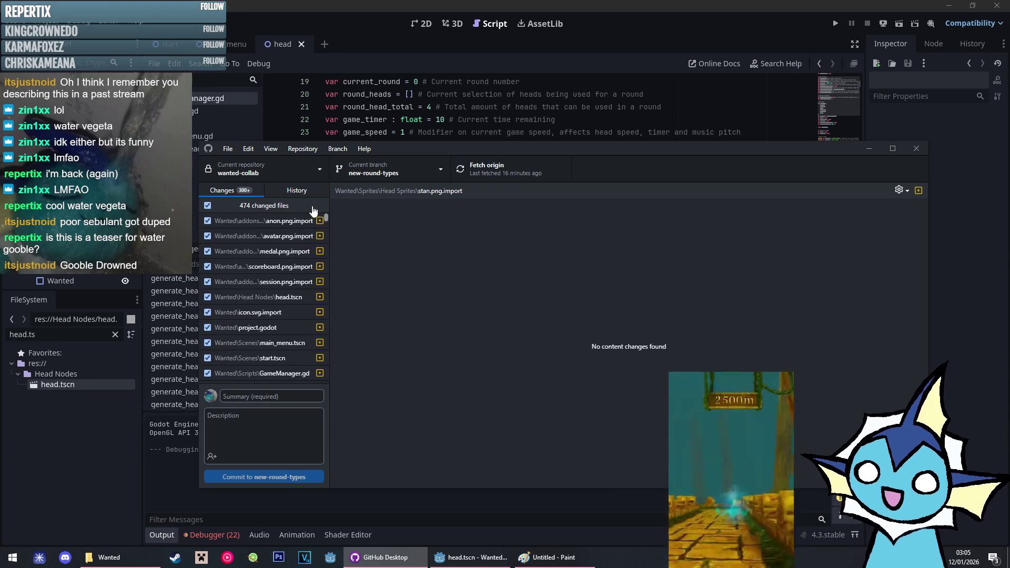
{"action": "left_click", "coordinate": [264, 221]}
{"action": "left_click", "coordinate": [274, 325]}
{"action": "left_click", "coordinate": [279, 312]}
{"action": "left_click", "coordinate": [277, 329]}
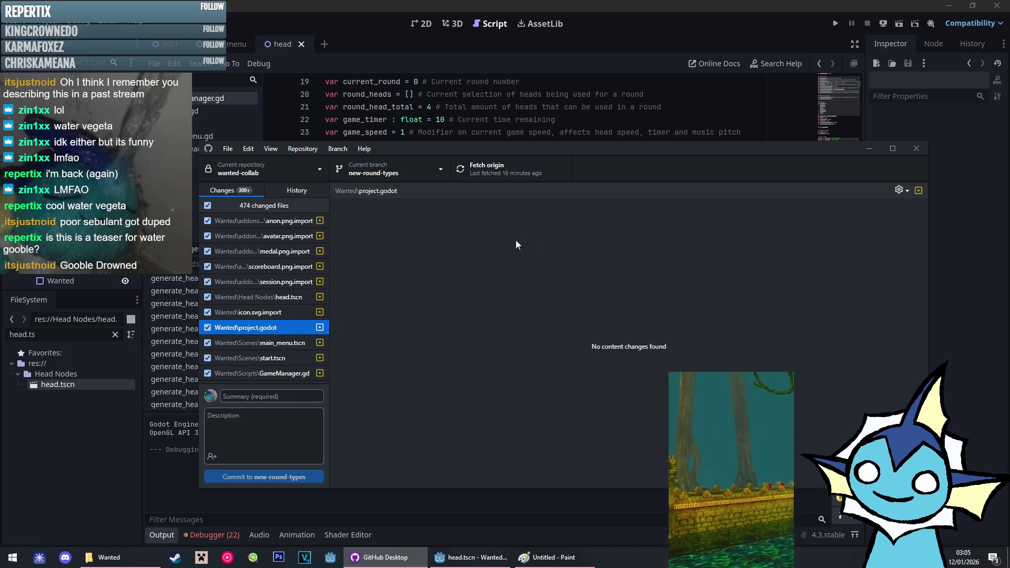
{"action": "left_click", "coordinate": [406, 172]}
{"action": "left_click", "coordinate": [358, 244]}
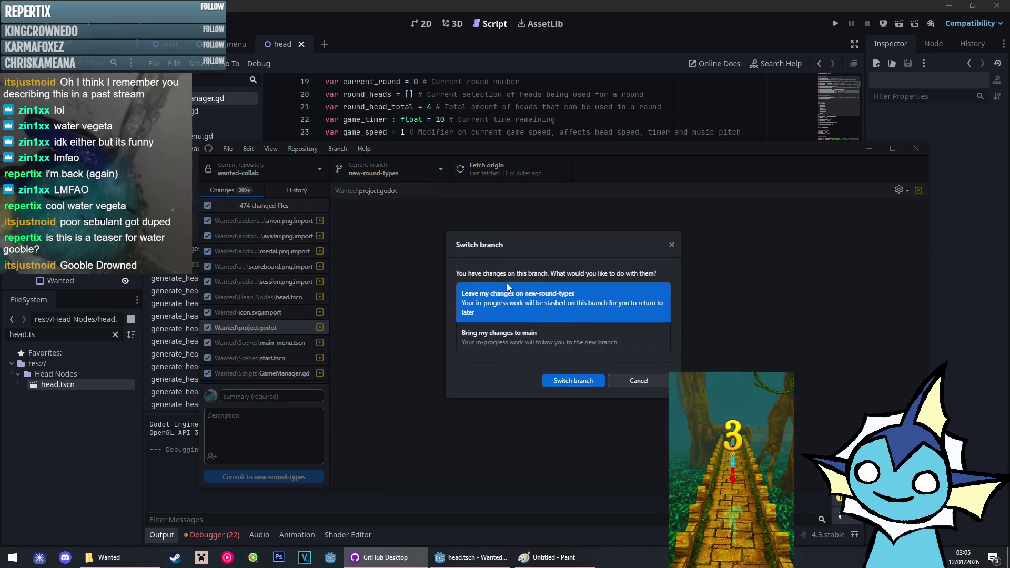
Switch to main leaving changes on new-round-types, and have Godot discard local changes and reload
{"action": "left_click", "coordinate": [573, 381]}
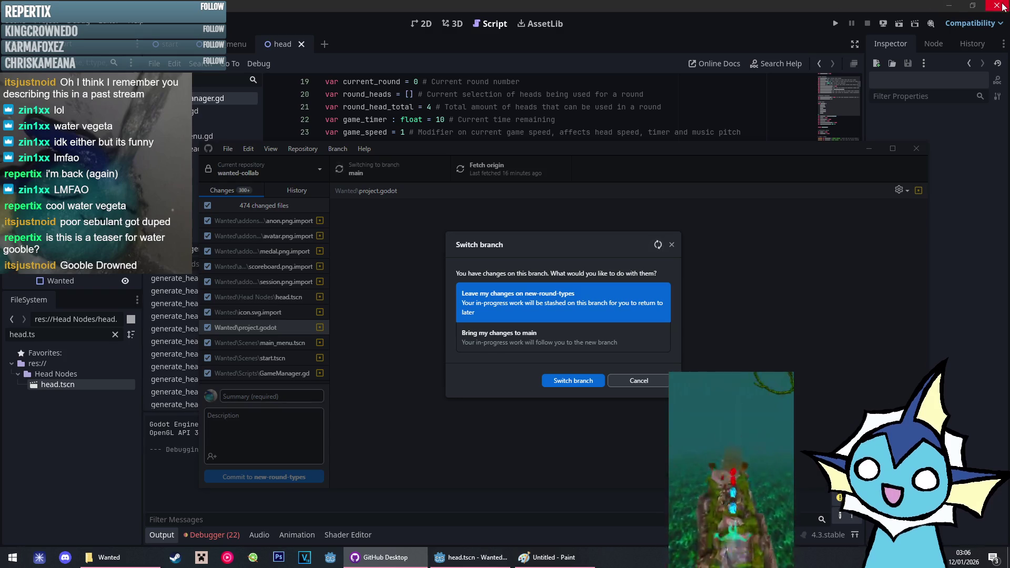
{"action": "key", "text": "alt+Tab"}
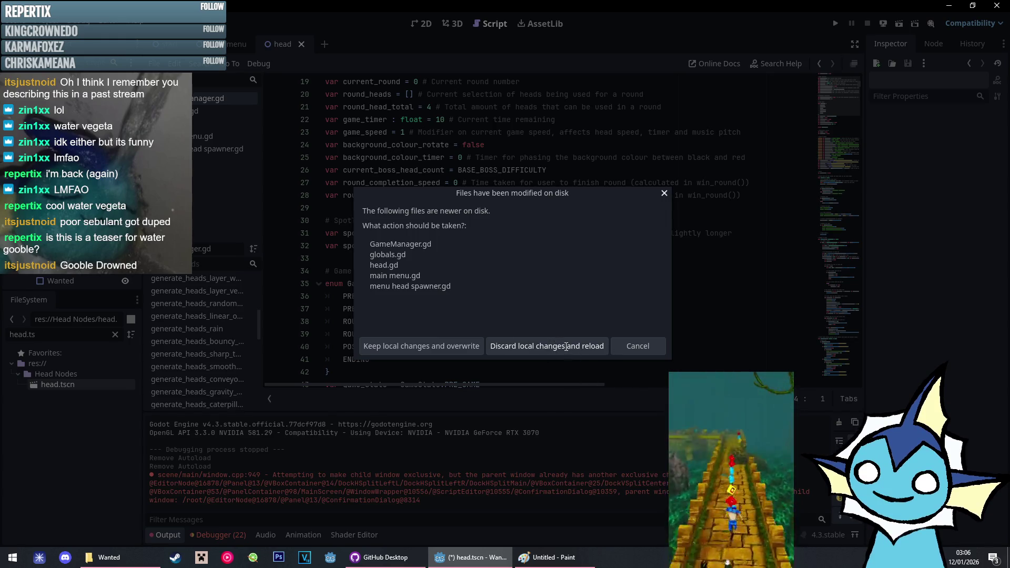
{"action": "left_click", "coordinate": [548, 346]}
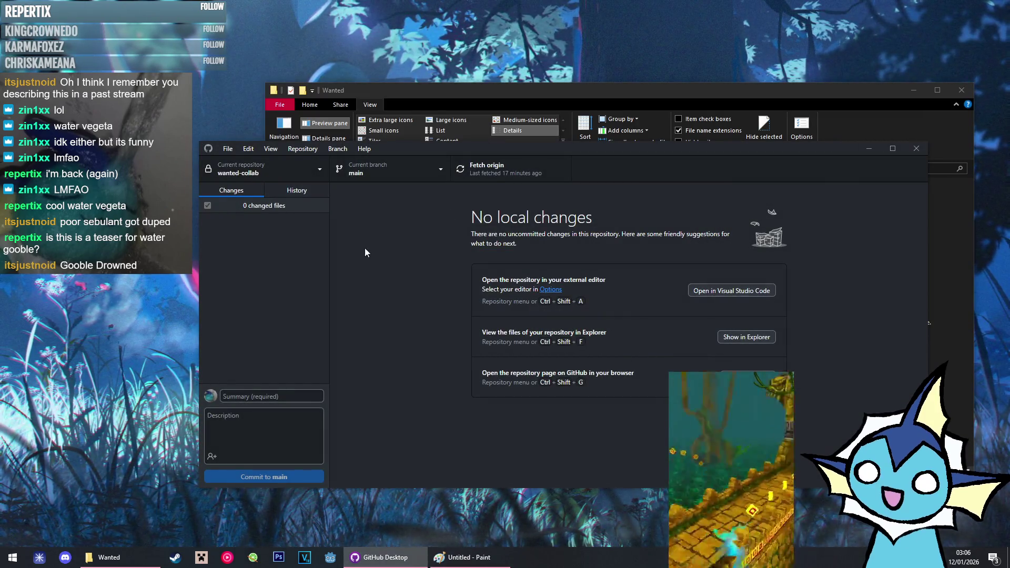
{"action": "left_click", "coordinate": [296, 191]}
Look over main's history and changes, then open 'Choose a branch to merge into main'
{"action": "left_click", "coordinate": [231, 190]}
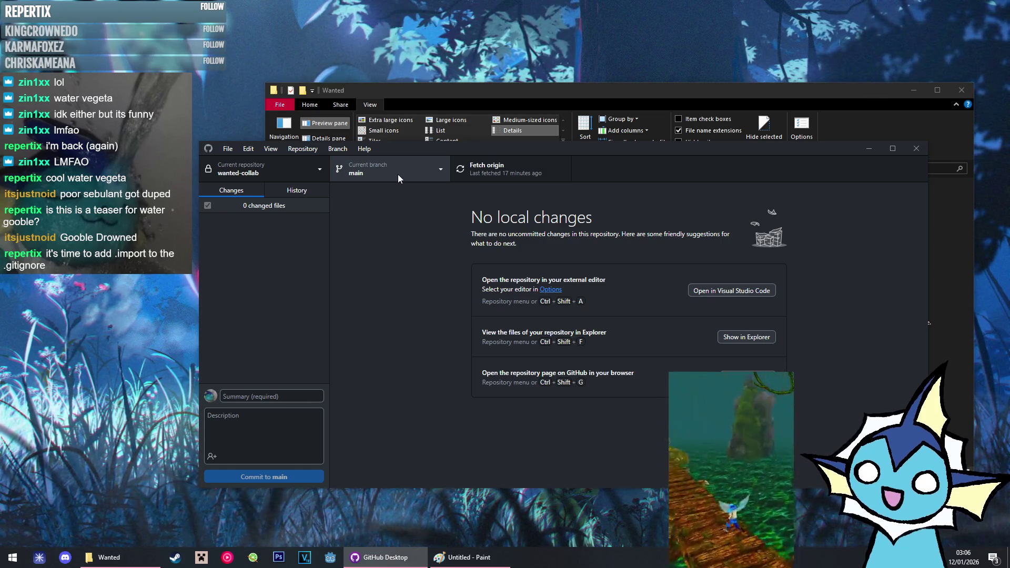
{"action": "left_click", "coordinate": [398, 175]}
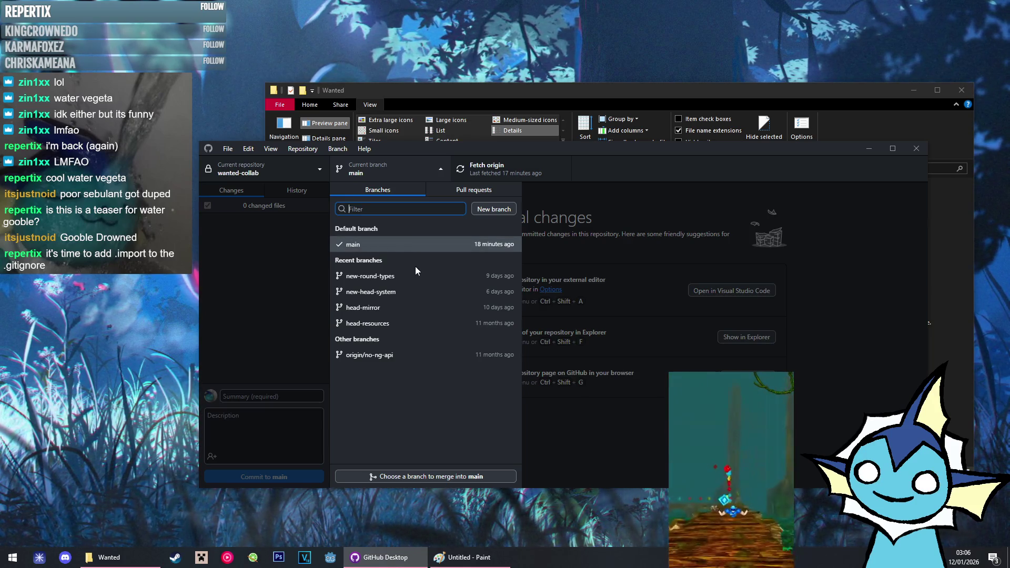
{"action": "left_click", "coordinate": [293, 190]}
{"action": "left_click", "coordinate": [293, 191]}
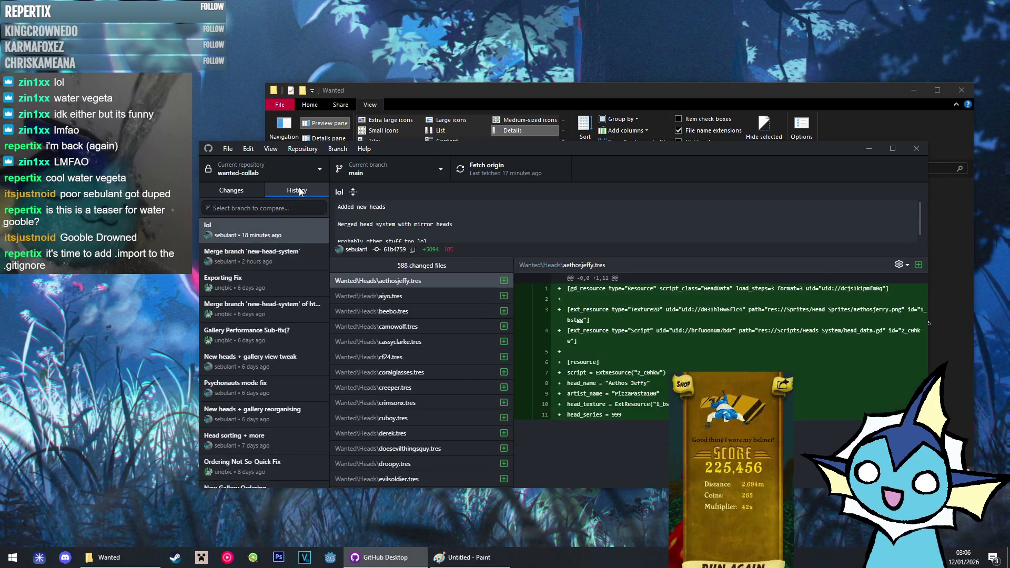
{"action": "left_click", "coordinate": [261, 191]}
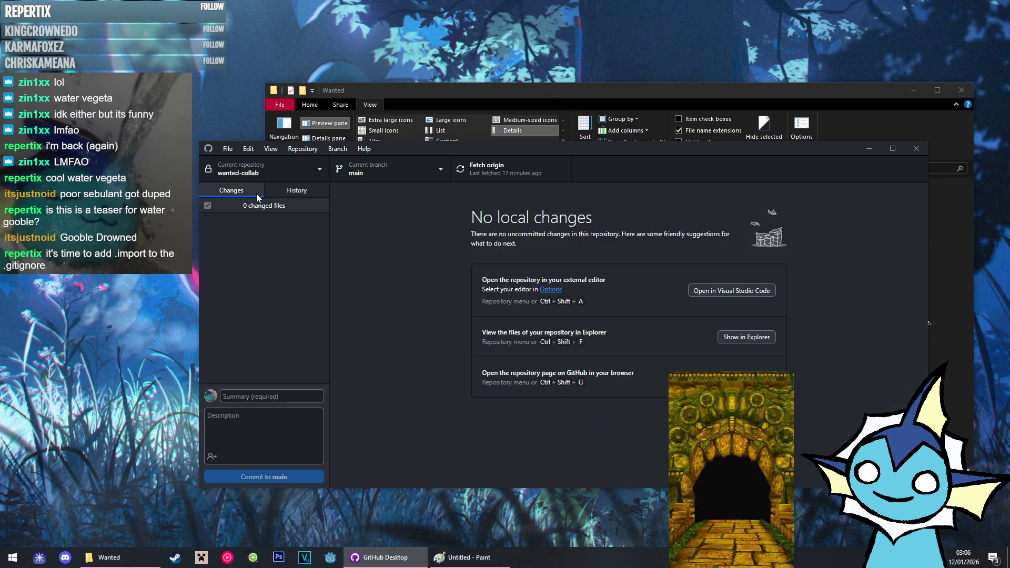
{"action": "left_click", "coordinate": [376, 166]}
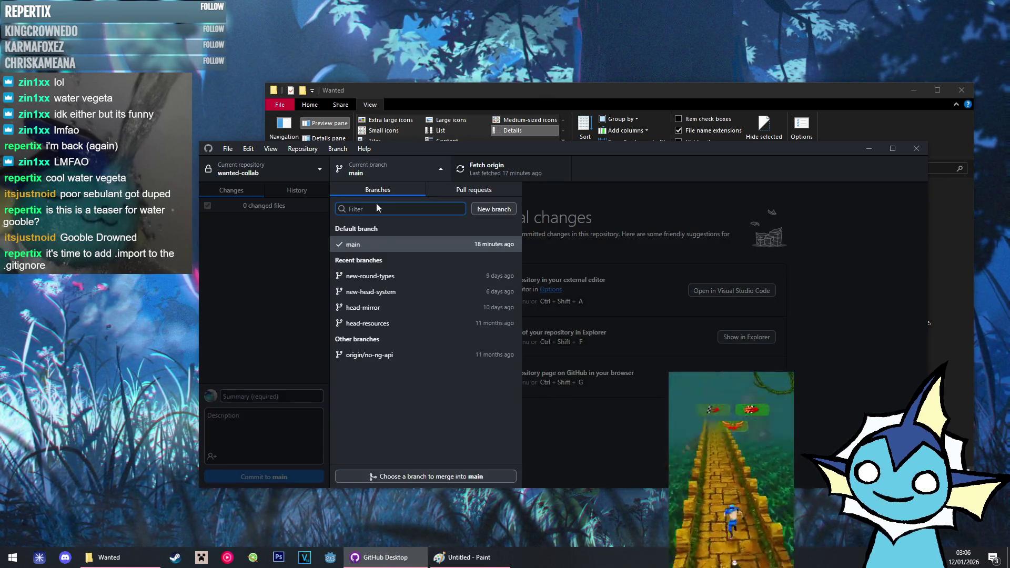
{"action": "left_click", "coordinate": [437, 476]}
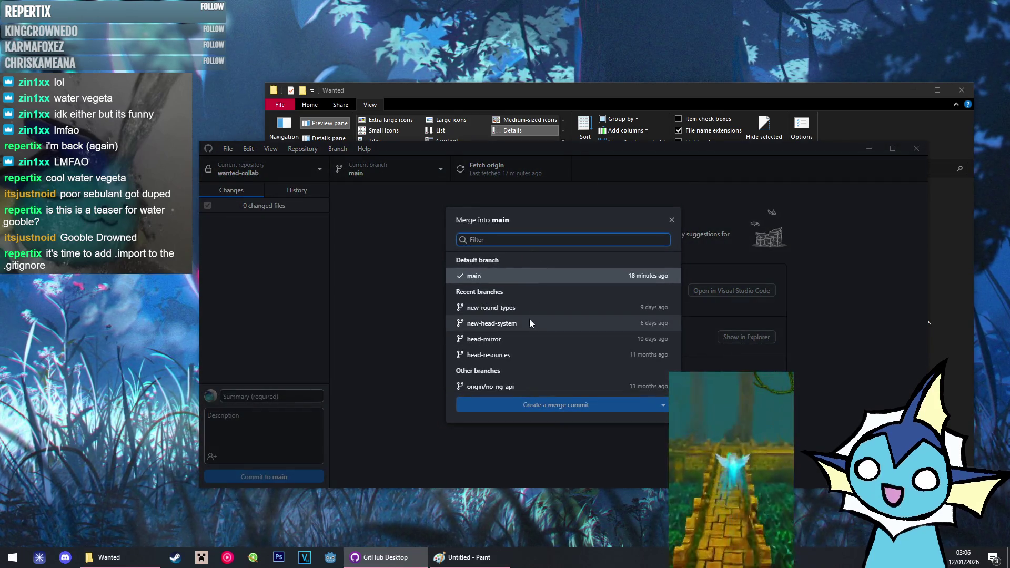
Create a merge commit from new-round-types into main and open the conflicted GameManager.gd in VS Code
{"action": "left_click", "coordinate": [515, 309]}
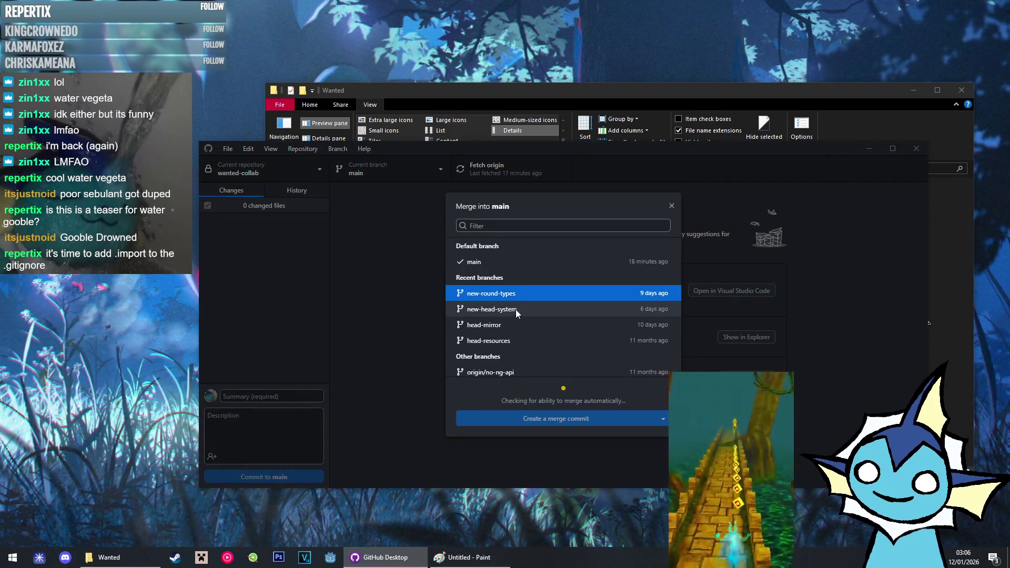
{"action": "left_click", "coordinate": [587, 415]}
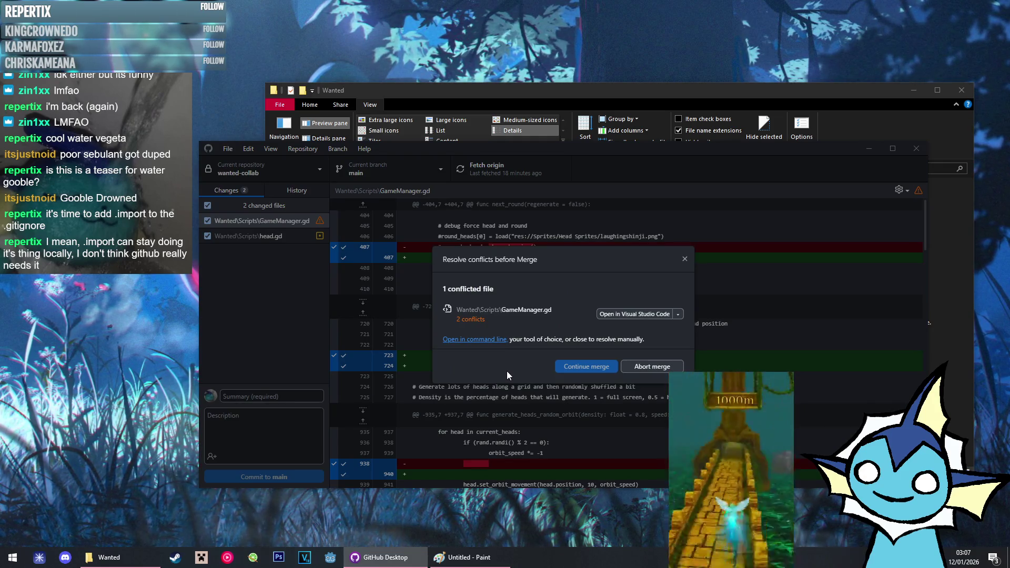
{"action": "left_click", "coordinate": [627, 318]}
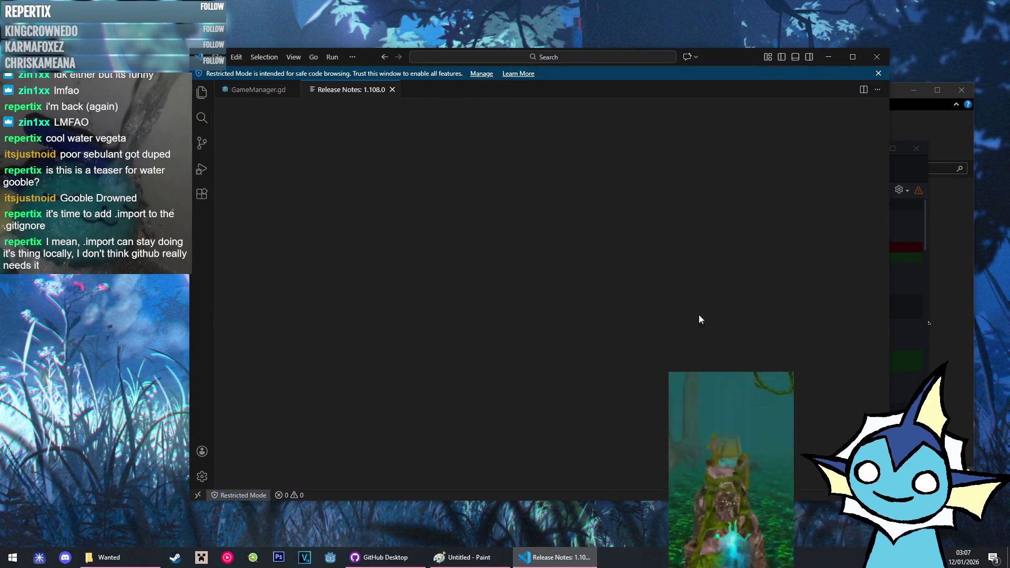
Close Release Notes and accept the current change on both GameManager.gd conflicts near line 1000
{"action": "left_click", "coordinate": [393, 89]}
{"action": "left_click", "coordinate": [863, 242]}
{"action": "left_click_drag", "start_coordinate": [863, 242], "coordinate": [858, 351]}
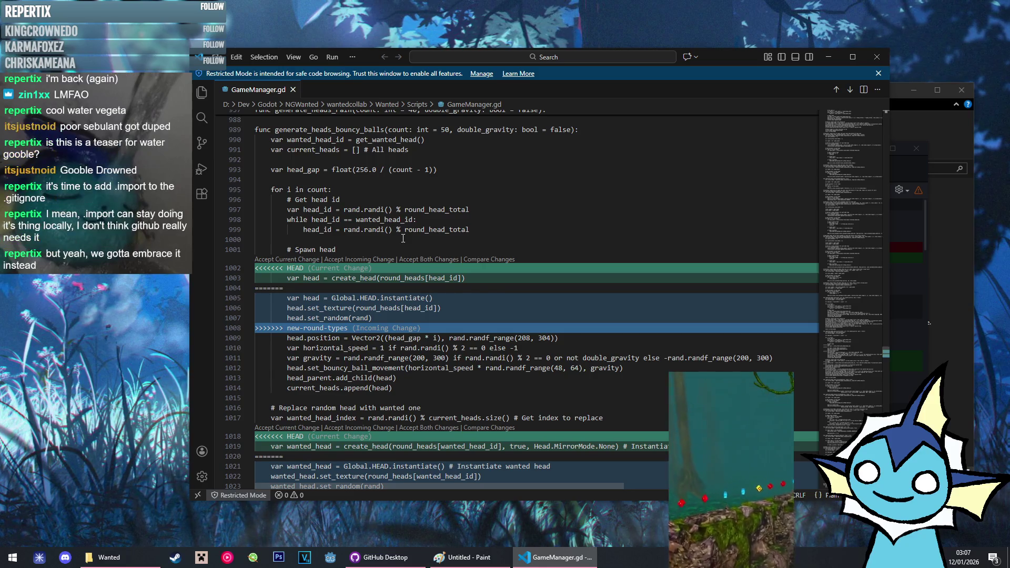
{"action": "scroll", "coordinate": [403, 239], "scroll_direction": "up", "scroll_amount": 1}
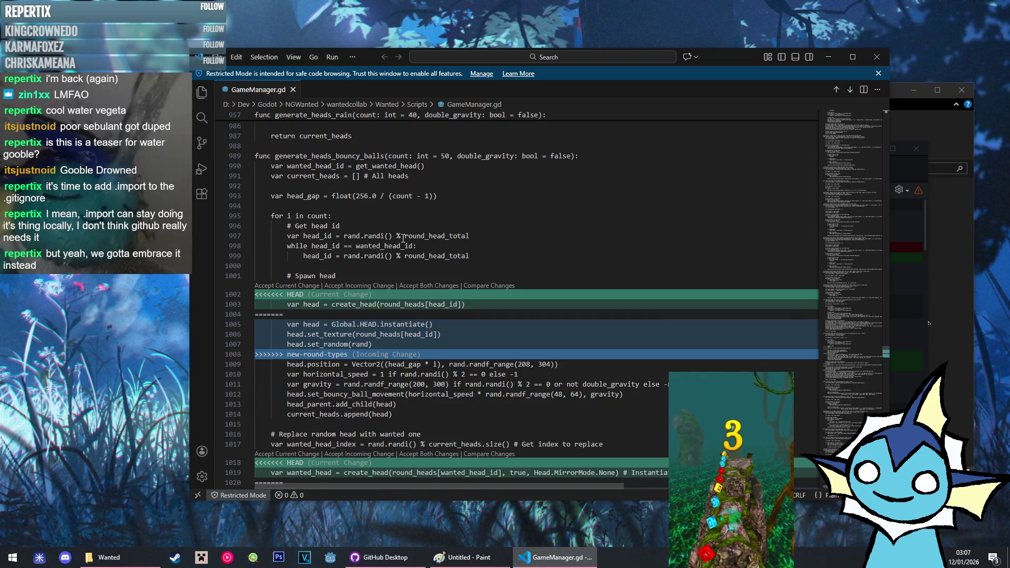
{"action": "scroll", "coordinate": [403, 238], "scroll_direction": "down", "scroll_amount": 2}
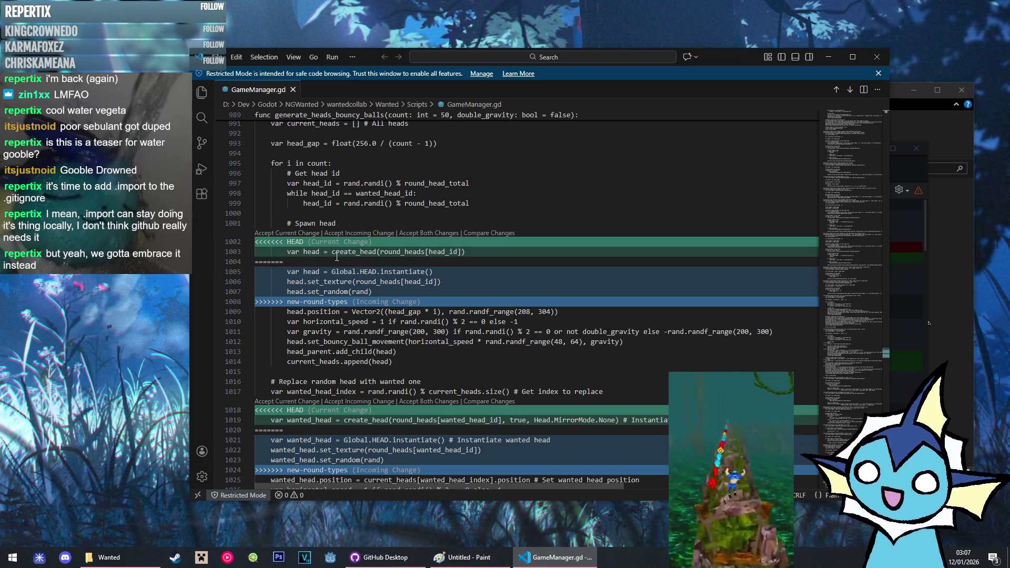
{"action": "left_click", "coordinate": [309, 234]}
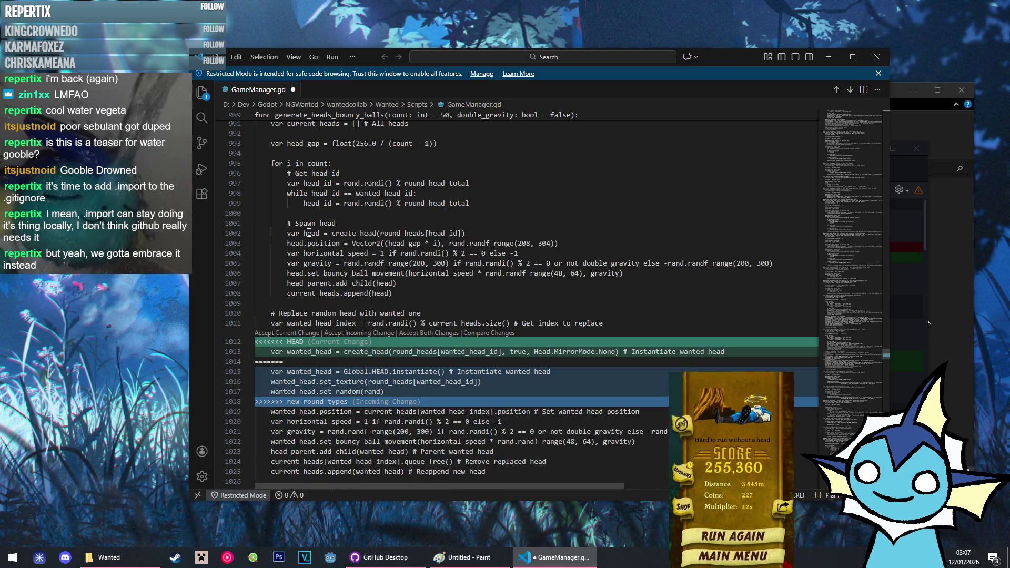
{"action": "scroll", "coordinate": [309, 234], "scroll_direction": "down", "scroll_amount": 2}
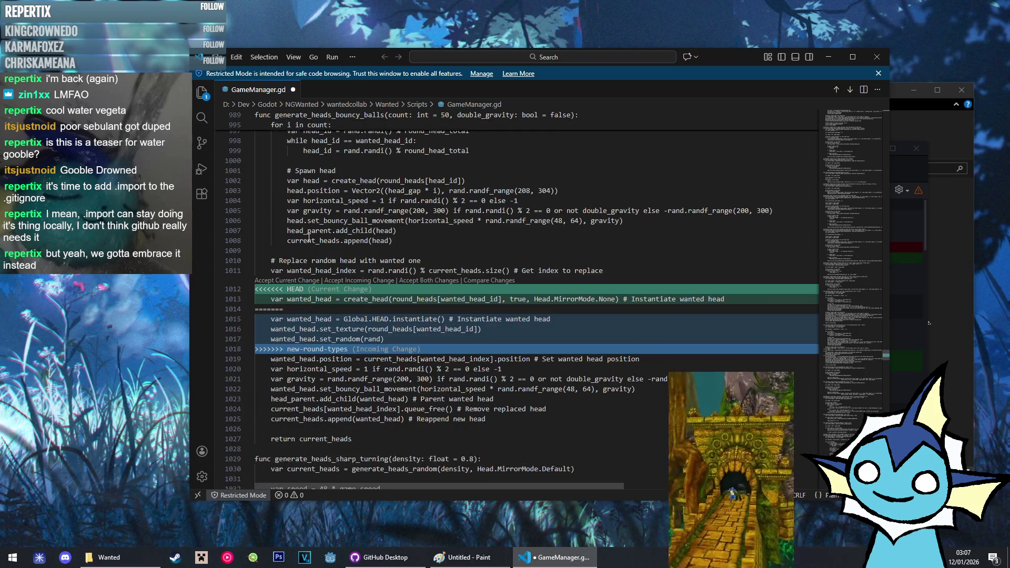
{"action": "left_click", "coordinate": [284, 285]}
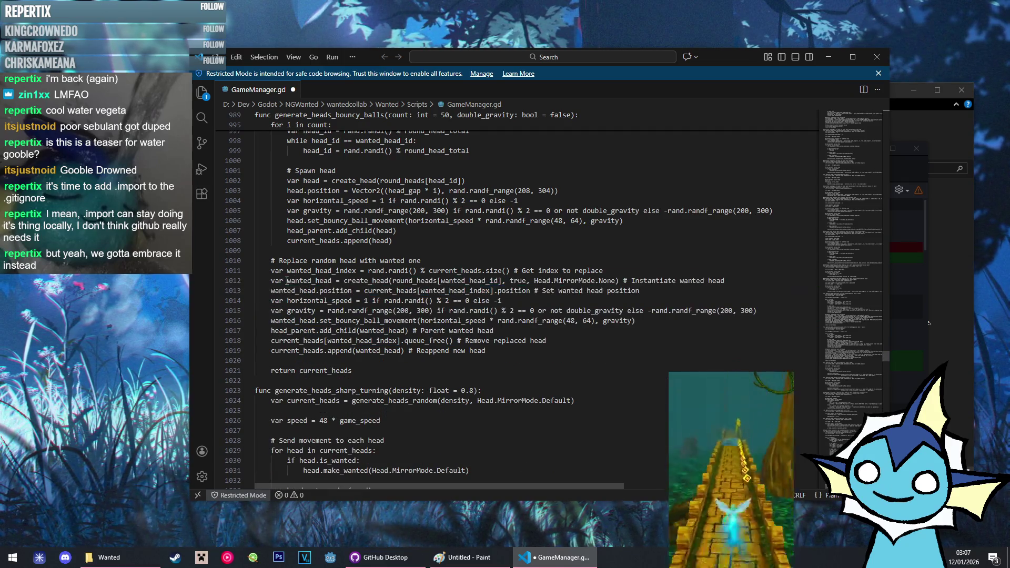
{"action": "scroll", "coordinate": [304, 276], "scroll_direction": "up", "scroll_amount": 5}
{"action": "left_click", "coordinate": [306, 260]}
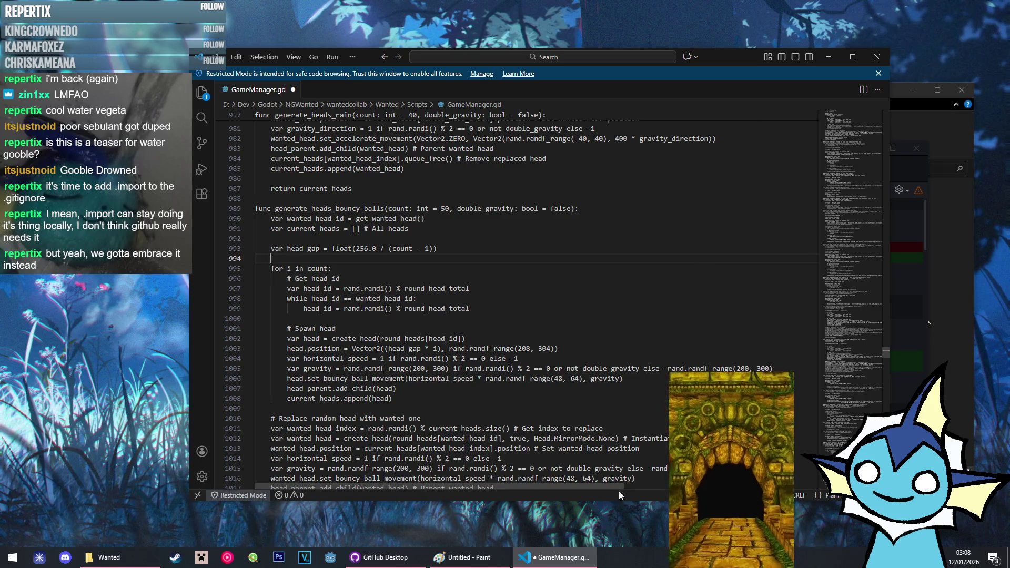
{"action": "key", "text": "alt+Tab"}
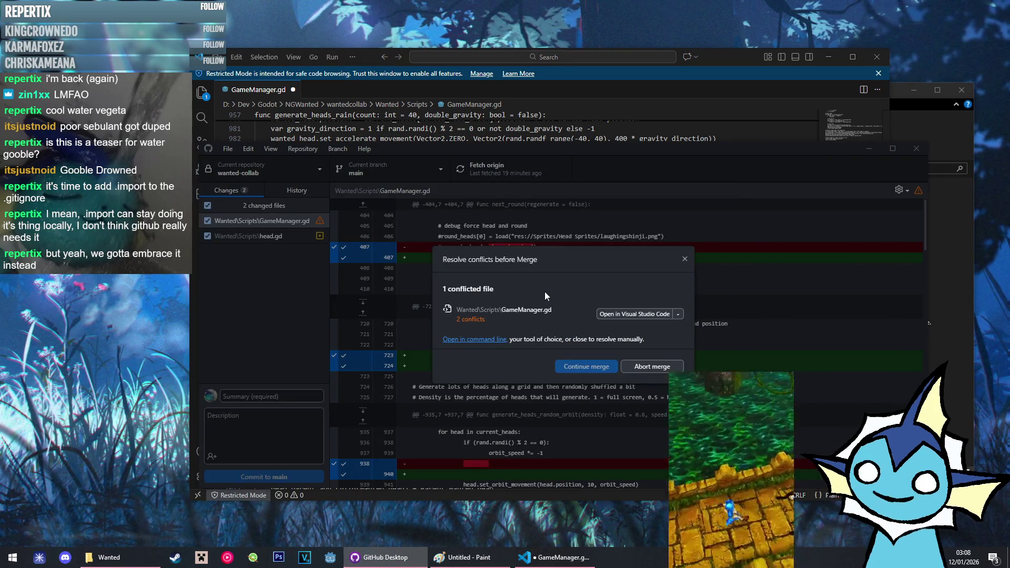
Save GameManager.gd with Ctrl+S and continue the merge of new-round-types into main
{"action": "key", "text": "alt+Tab"}
{"action": "key", "text": "ctrl+s"}
{"action": "key", "text": "alt+Tab"}
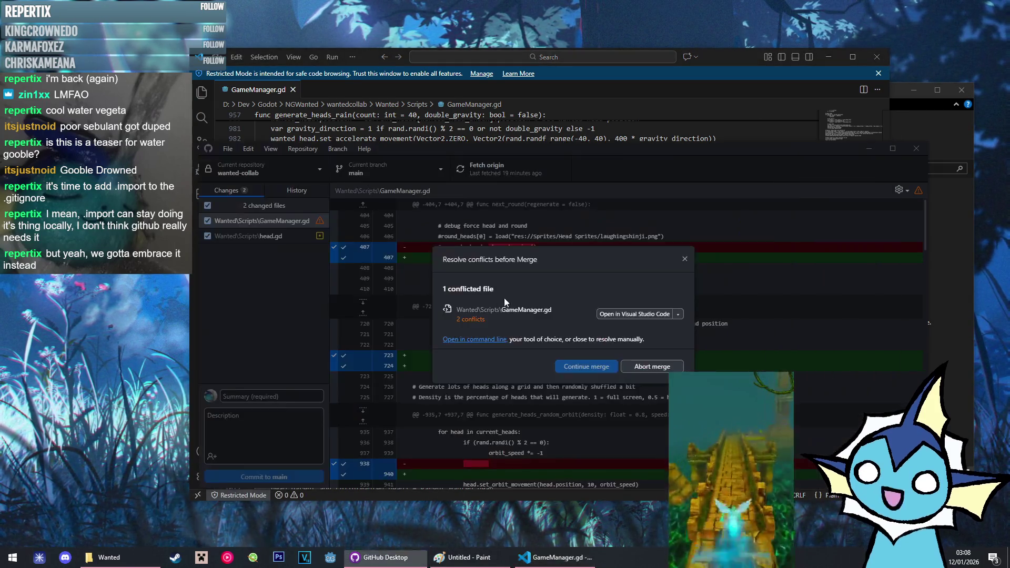
{"action": "left_click", "coordinate": [588, 377]}
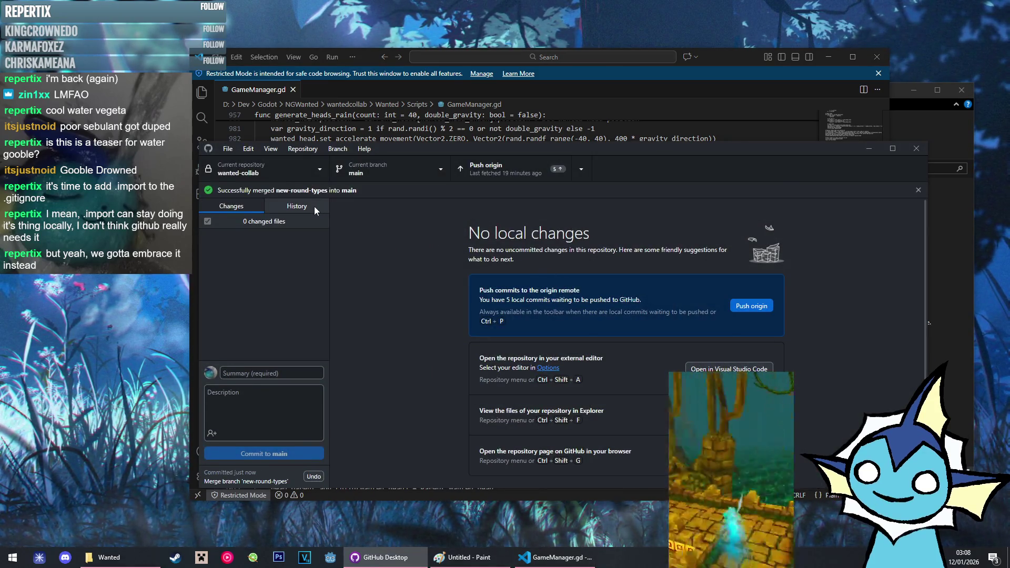
Review the merge commit's GameManager.gd changes in History and push main to origin
{"action": "left_click", "coordinate": [315, 207]}
{"action": "left_click", "coordinate": [282, 241]}
{"action": "left_click", "coordinate": [508, 175]}
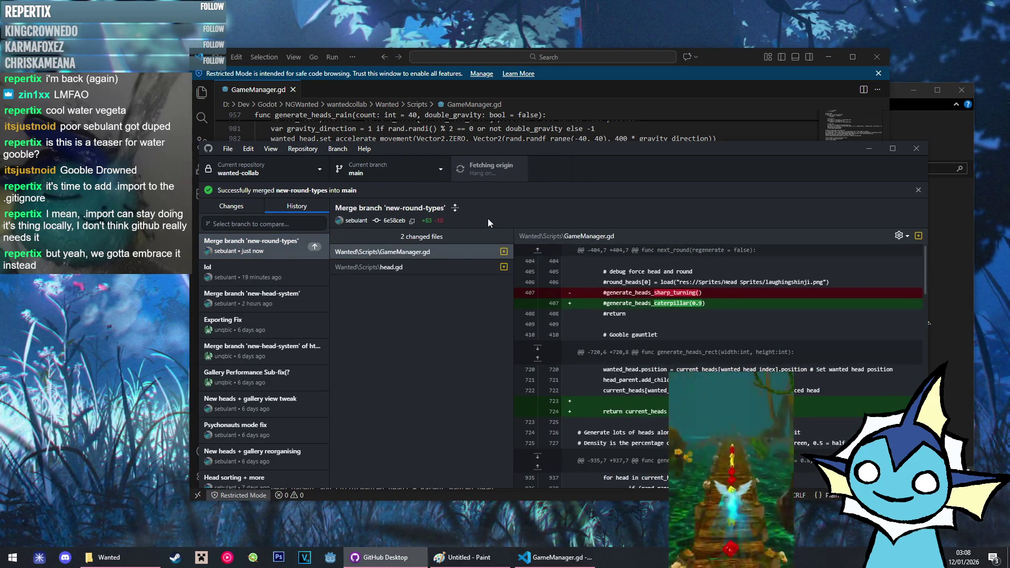
{"action": "left_click", "coordinate": [235, 208]}
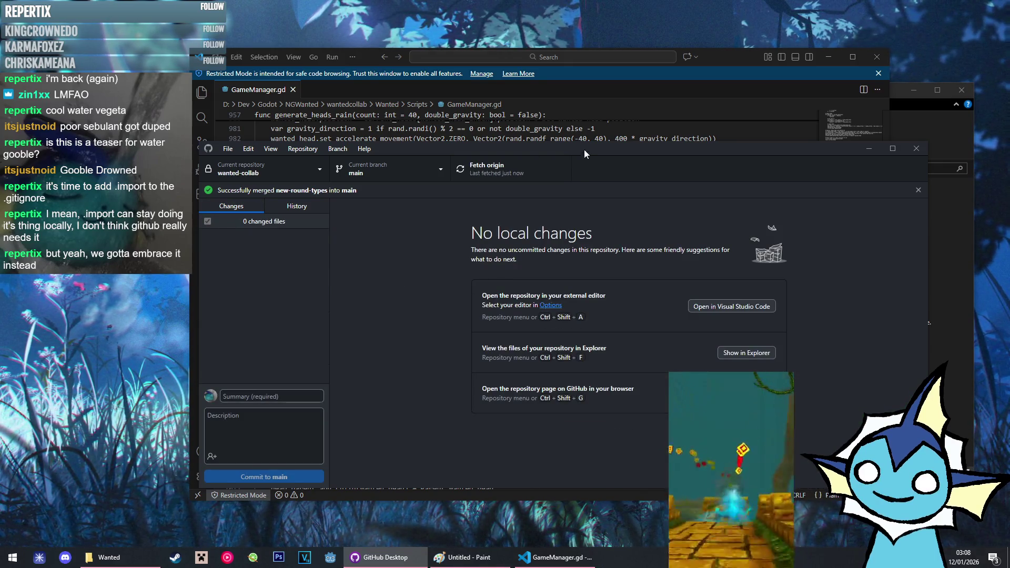
{"action": "left_click_drag", "start_coordinate": [575, 151], "coordinate": [570, 124]}
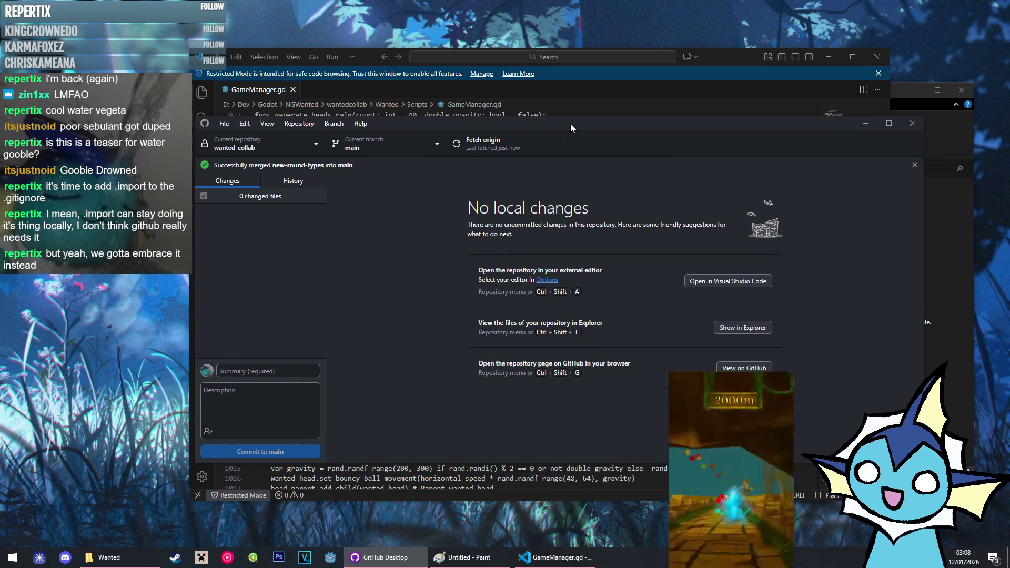